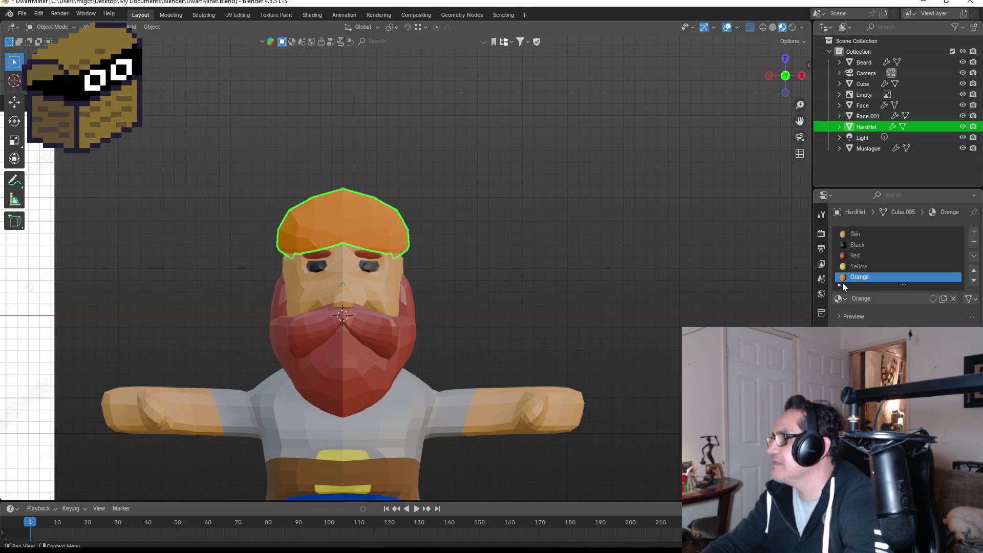
- Shift the Orange material's colour on the colour wheel toward a warmer golden yellow
{"action": "left_click", "coordinate": [911, 369]}
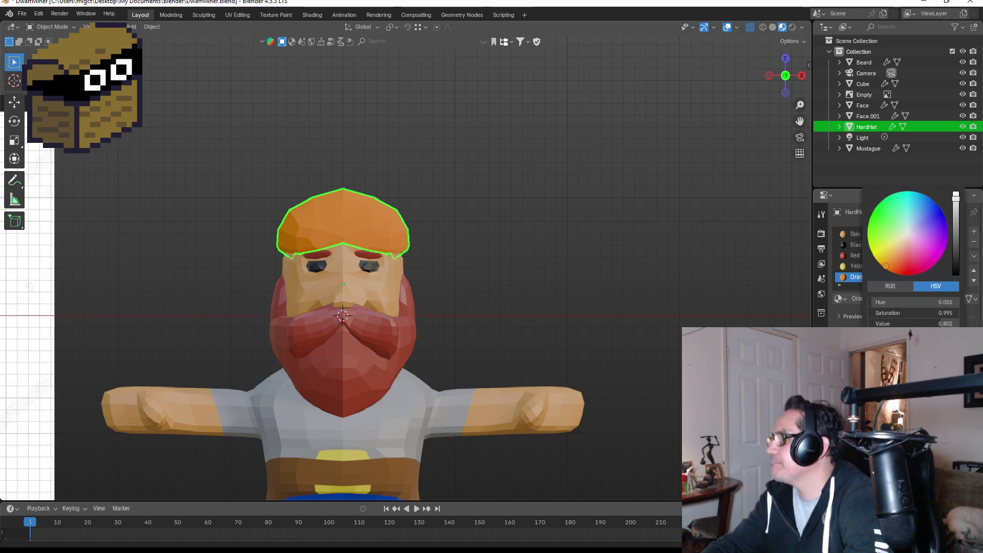
{"action": "mouse_move", "coordinate": [886, 265]}
{"action": "left_mouse_down"}
{"action": "mouse_move", "coordinate": [890, 246]}
{"action": "mouse_move", "coordinate": [887, 270]}
{"action": "mouse_move", "coordinate": [889, 246]}
{"action": "mouse_move", "coordinate": [886, 269]}
{"action": "mouse_move", "coordinate": [871, 253]}
{"action": "mouse_move", "coordinate": [900, 266]}
{"action": "mouse_move", "coordinate": [889, 219]}
{"action": "mouse_move", "coordinate": [879, 263]}
{"action": "left_mouse_up"}
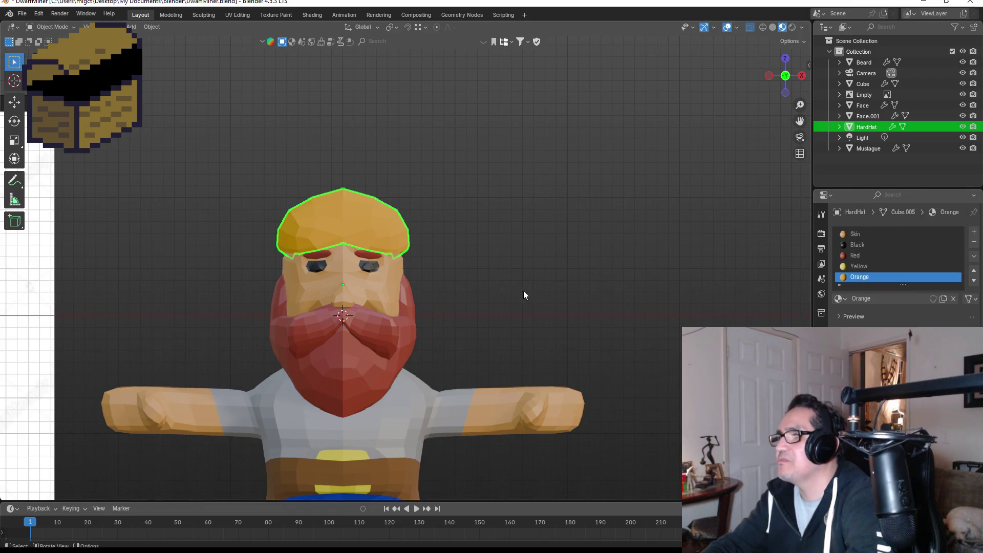
- Select the HardHat and move one of its cage vertices vertically in Edit Mode
{"action": "left_click", "coordinate": [549, 278]}
{"action": "scroll", "coordinate": [548, 278], "scroll_direction": "down", "scroll_amount": 4}
{"action": "scroll", "coordinate": [344, 256], "scroll_direction": "up", "scroll_amount": 2}
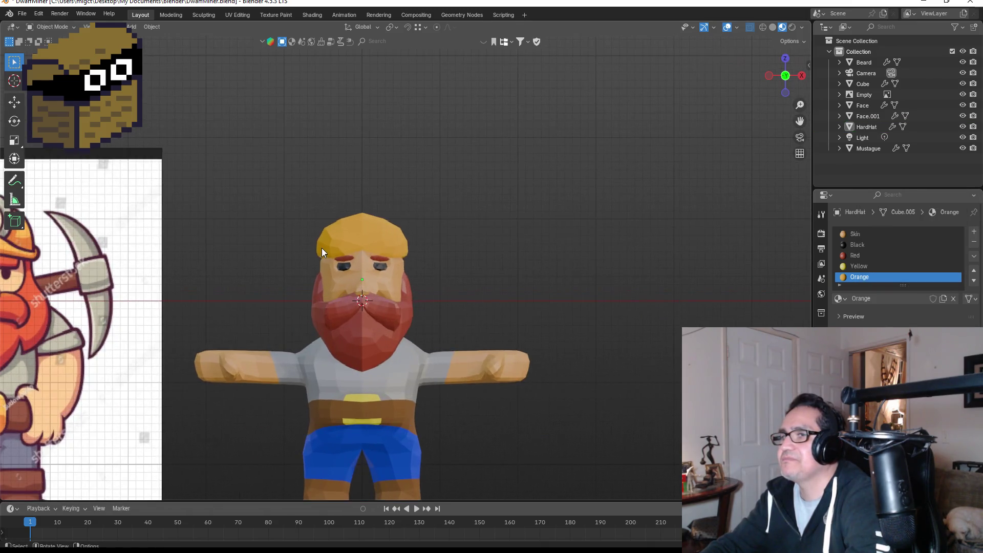
{"action": "left_click", "coordinate": [340, 239]}
{"action": "key", "text": "Tab"}
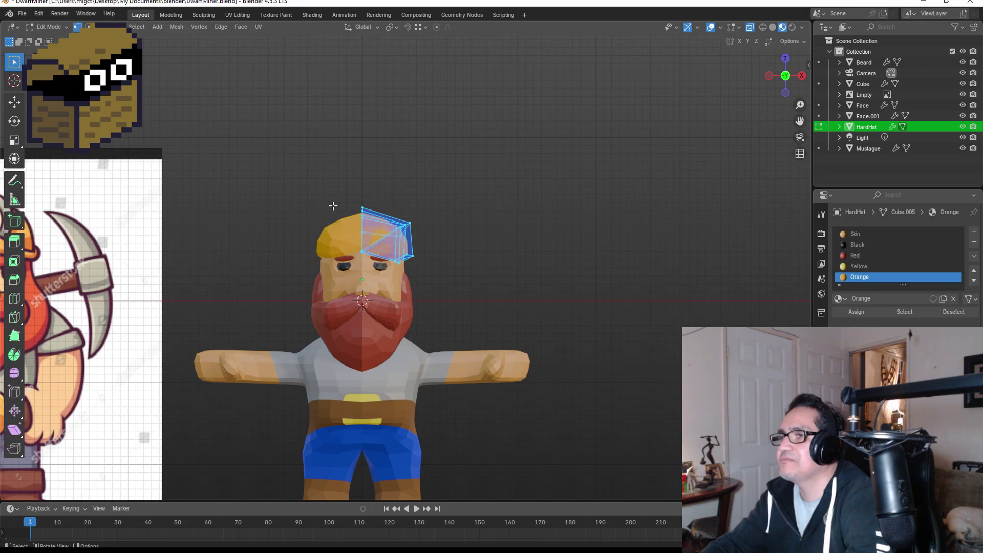
{"action": "scroll", "coordinate": [325, 221], "scroll_direction": "up", "scroll_amount": 5}
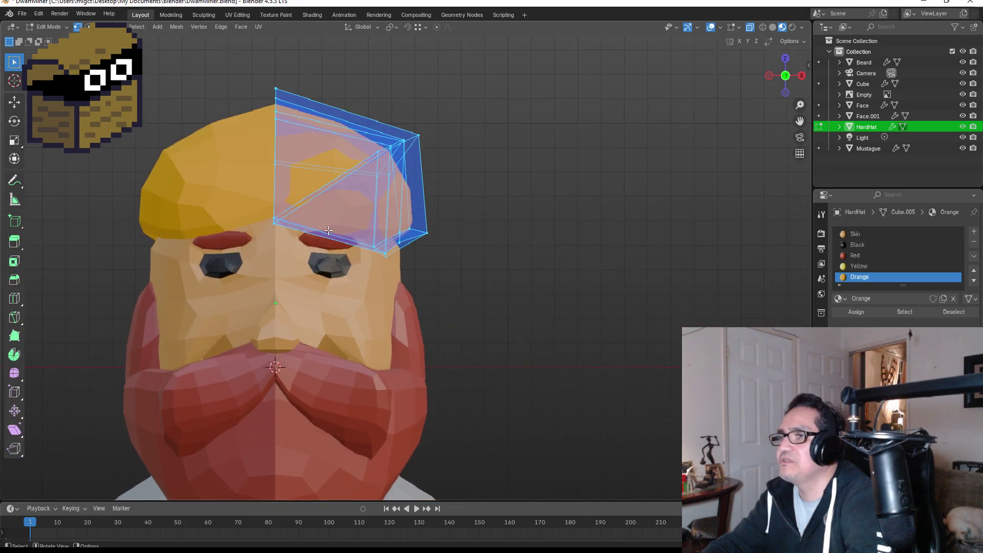
{"action": "left_click", "coordinate": [279, 221]}
{"action": "key", "text": "g"}
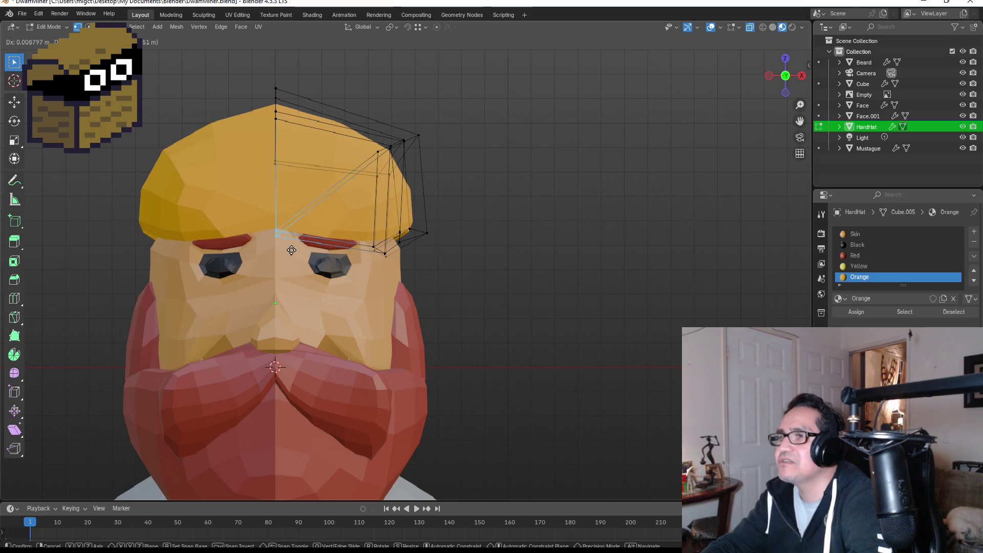
{"action": "key", "text": "z"}
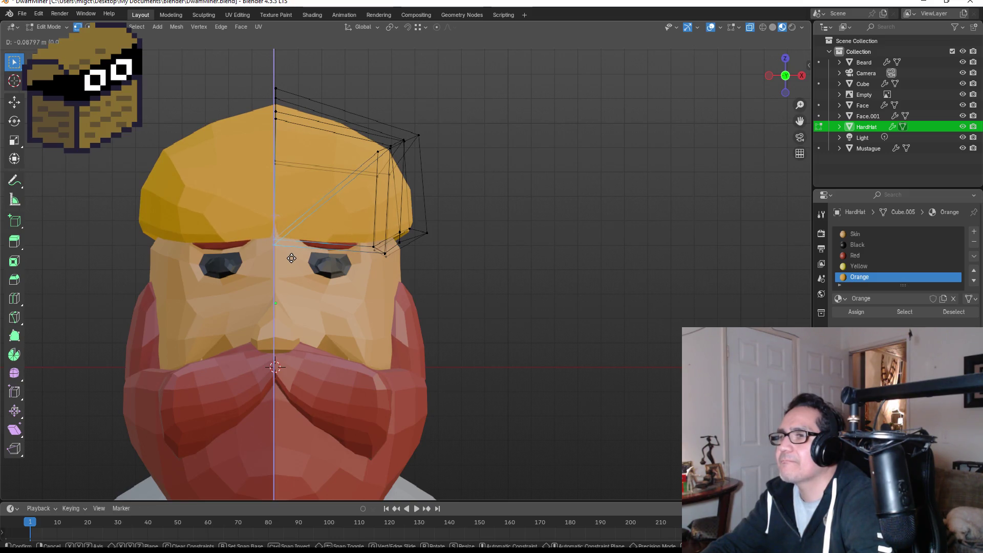
{"action": "left_click", "coordinate": [291, 258]}
- Lower the whole HardHat along Z so it sits over the dwarf's brow
{"action": "key", "text": "Tab"}
{"action": "key", "text": "g"}
{"action": "key", "text": "z"}
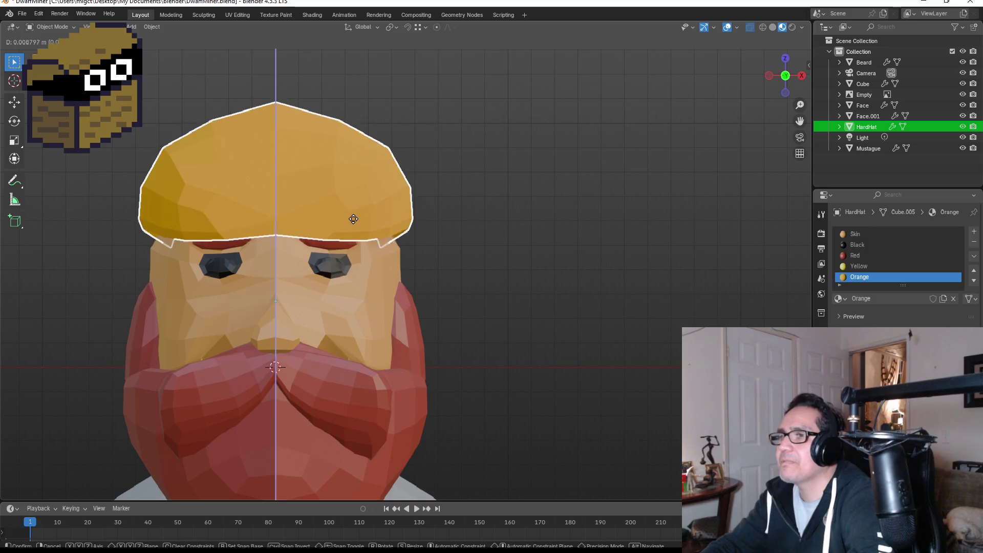
{"action": "left_click", "coordinate": [425, 234]}
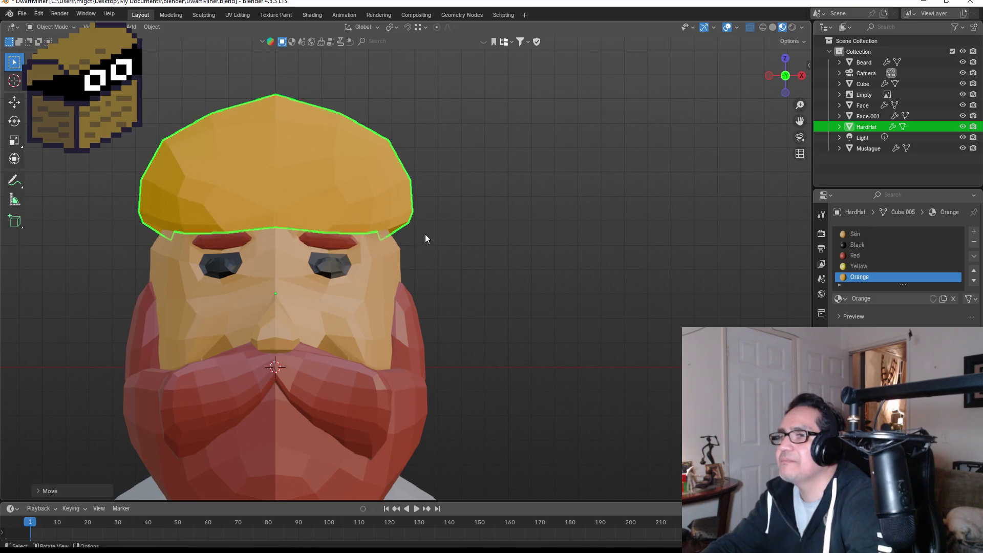
{"action": "scroll", "coordinate": [459, 244], "scroll_direction": "down", "scroll_amount": 2}
- Box-select the hat's brim vertices and pull them down over the head
{"action": "key", "text": "Tab"}
{"action": "scroll", "coordinate": [443, 244], "scroll_direction": "up", "scroll_amount": 1}
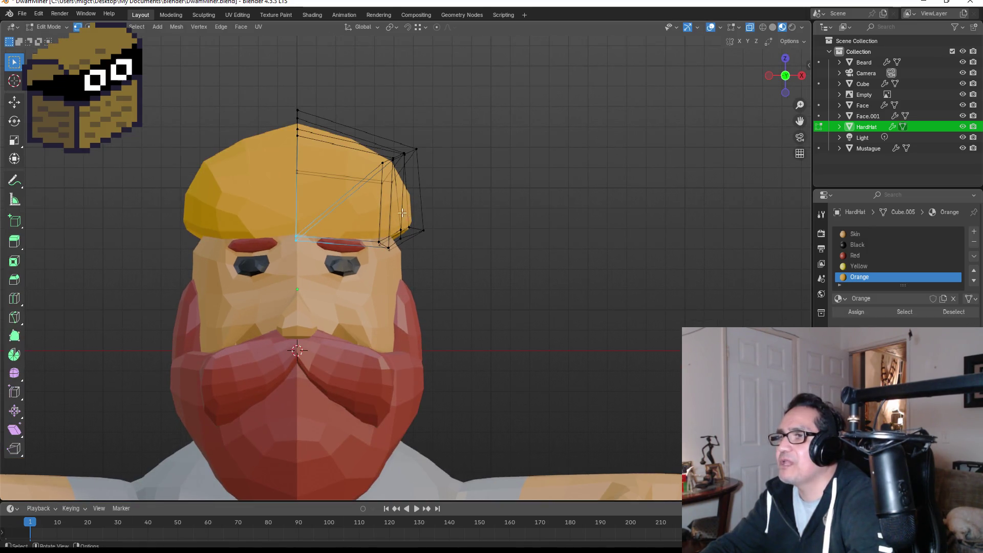
{"action": "left_click_drag", "start_coordinate": [384, 212], "coordinate": [446, 256]}
{"action": "key", "text": "g"}
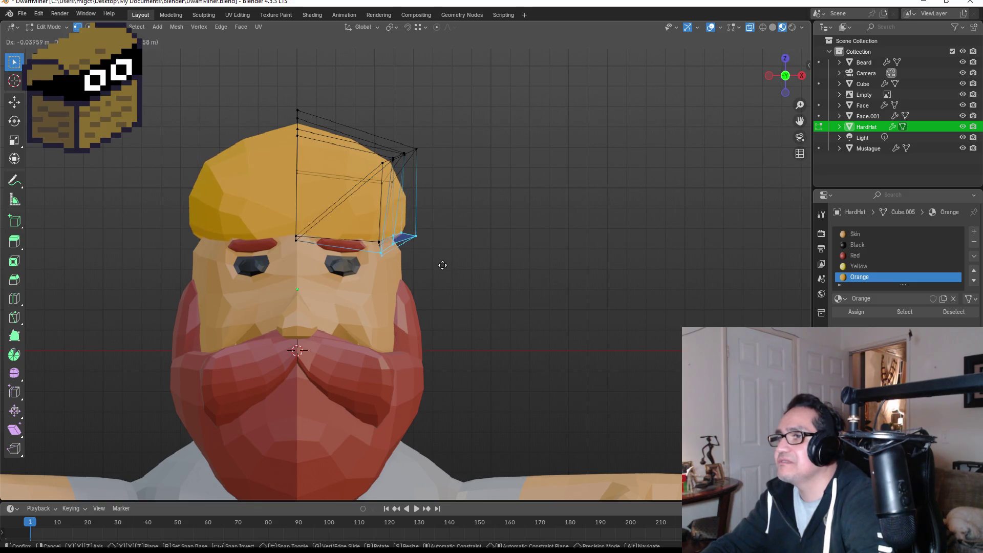
{"action": "left_click", "coordinate": [441, 265]}
{"action": "left_click", "coordinate": [475, 259]}
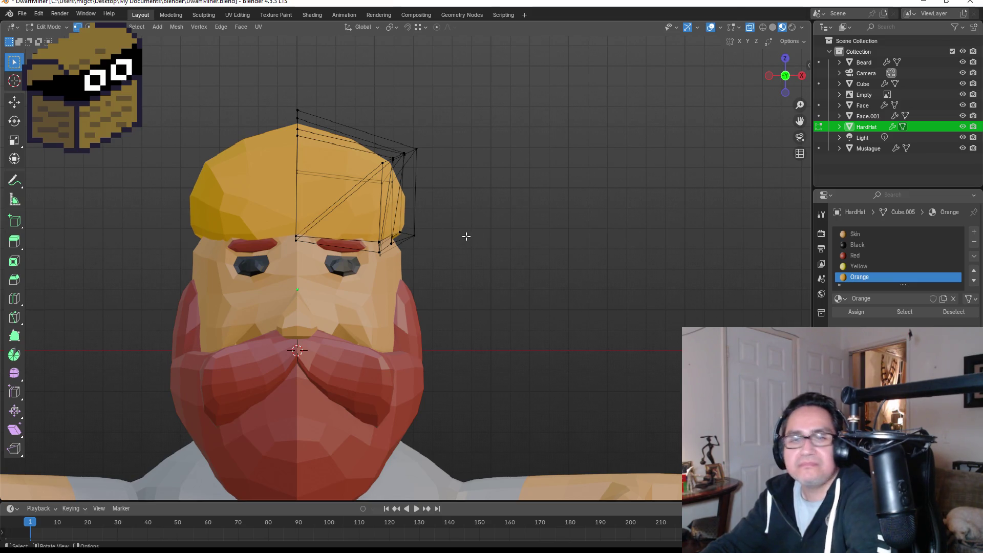
- Back in Object Mode, check the hat from the side, then return to front view
{"action": "key", "text": "Tab"}
{"action": "mouse_move", "coordinate": [531, 224]}
{"action": "middle_mouse_down"}
{"action": "mouse_move", "coordinate": [391, 225]}
{"action": "mouse_move", "coordinate": [476, 229]}
{"action": "middle_mouse_up"}
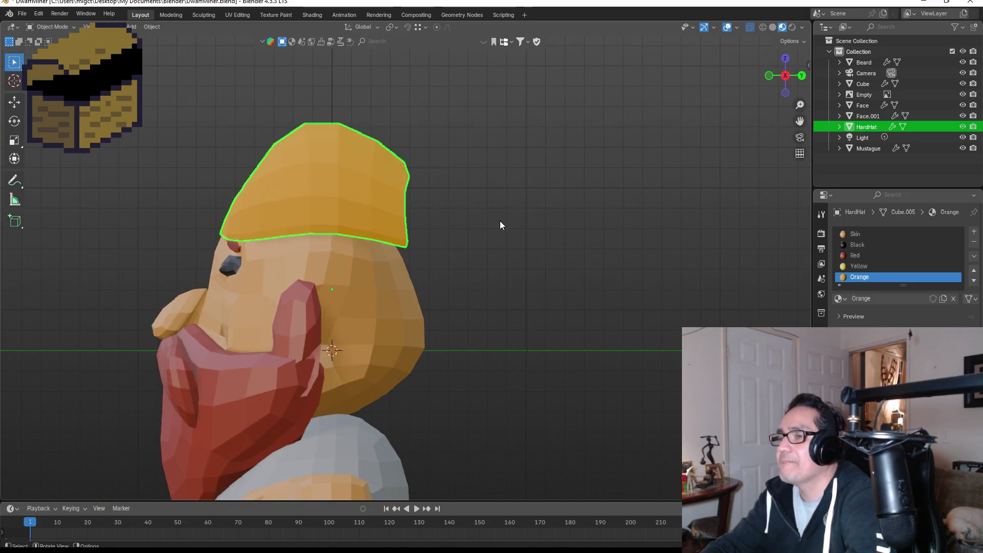
{"action": "key", "text": "KP_1"}
{"action": "key", "text": "grave"}
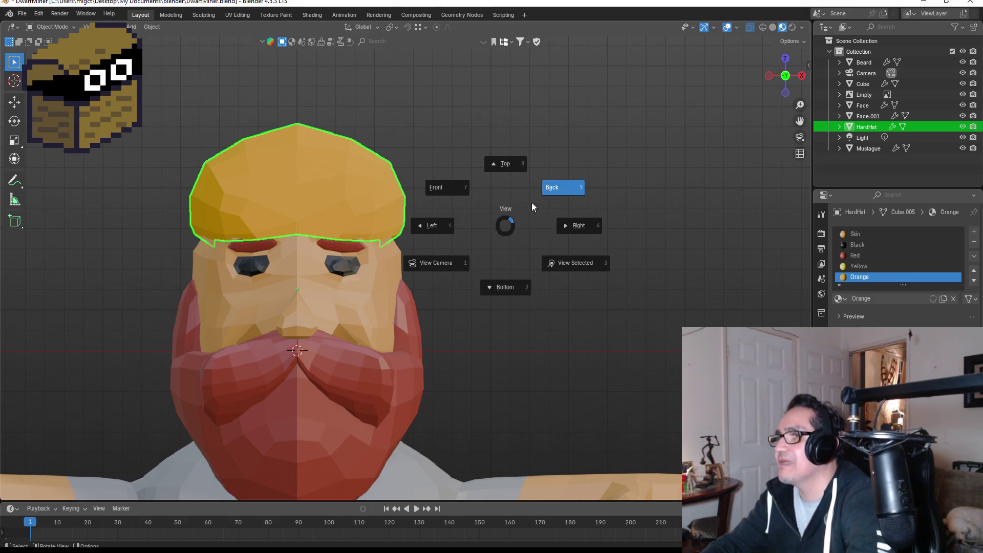
- From the Back view, move a rear cage vertex of the hat along X
{"action": "left_click", "coordinate": [563, 187]}
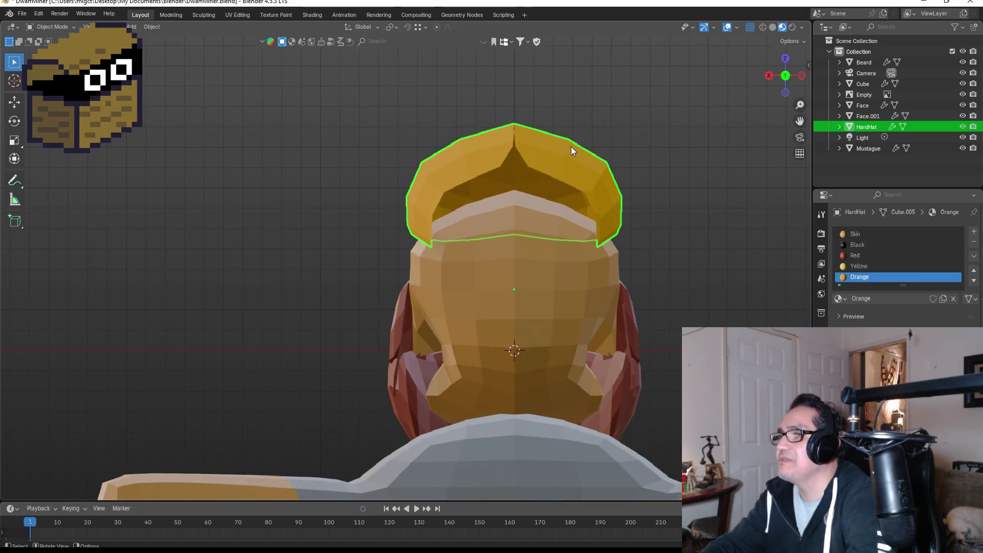
{"action": "key", "text": "Tab"}
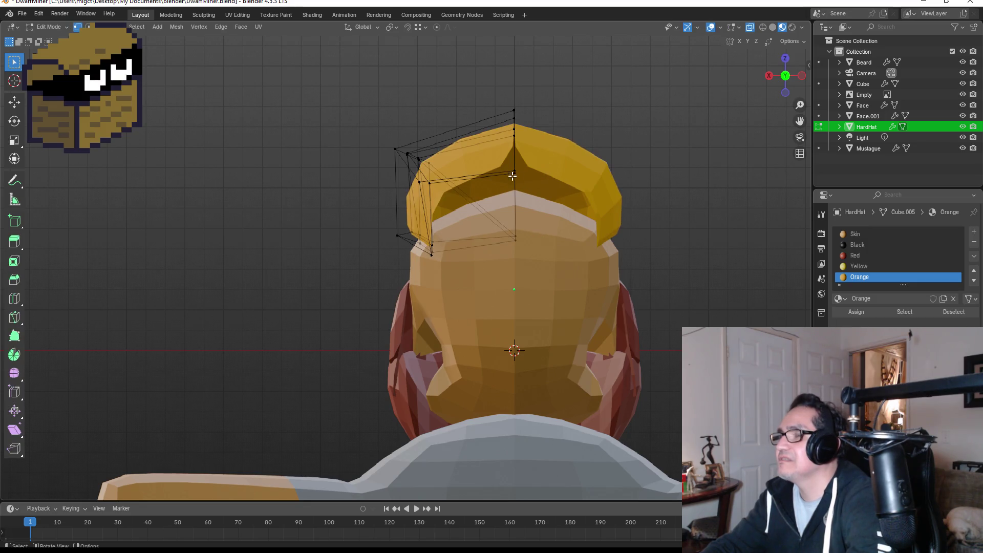
{"action": "left_click_drag", "start_coordinate": [500, 160], "coordinate": [531, 187]}
{"action": "key", "text": "g"}
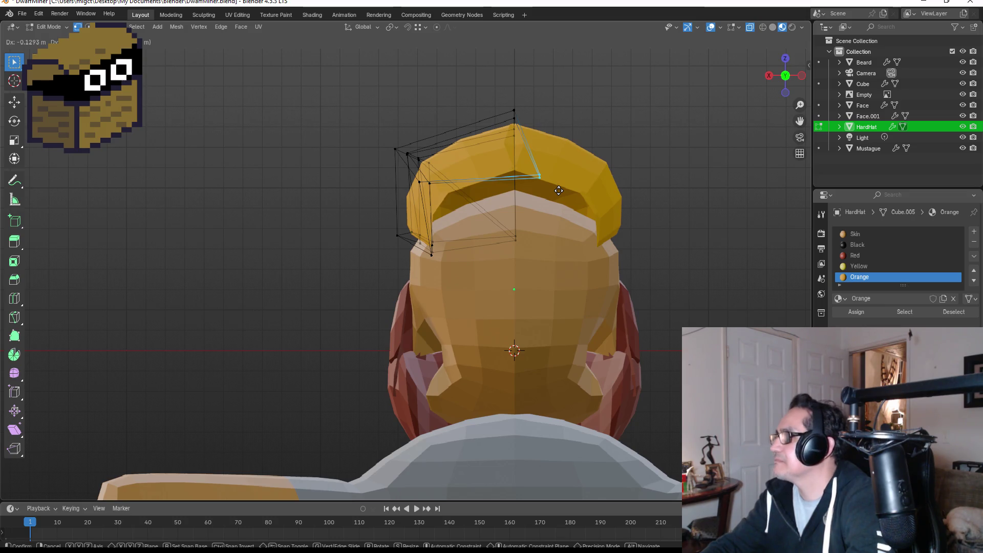
{"action": "key", "text": "Escape"}
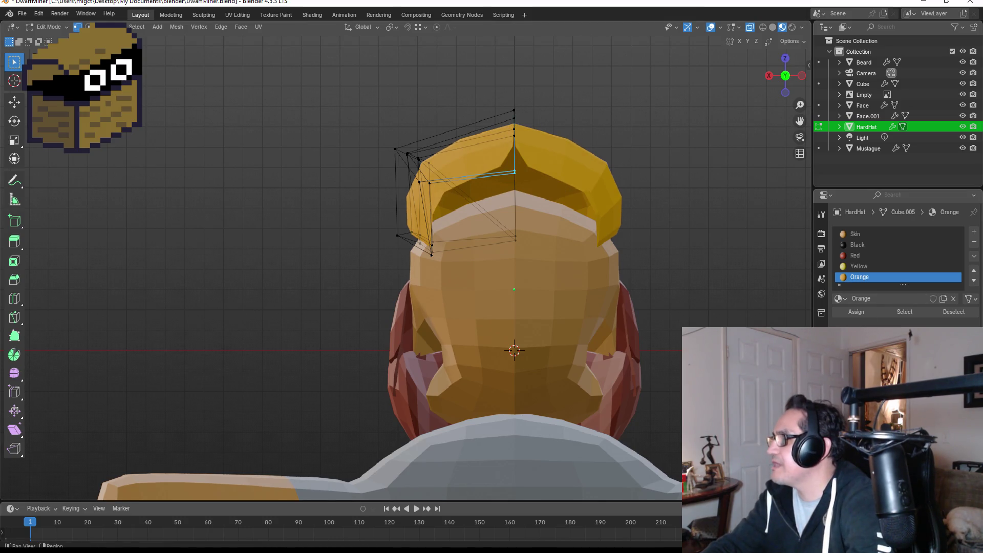
{"action": "left_click", "coordinate": [820, 214]}
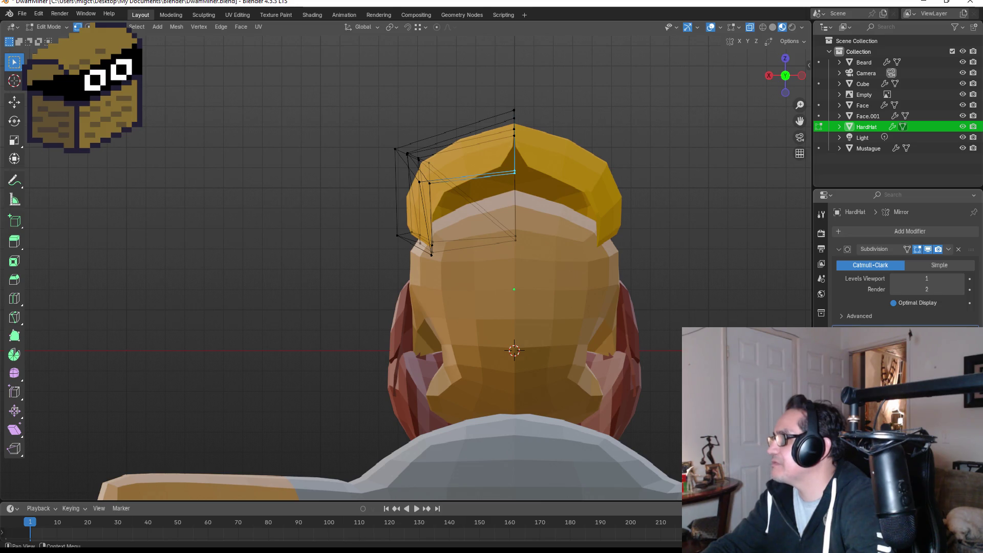
{"action": "key", "text": "g"}
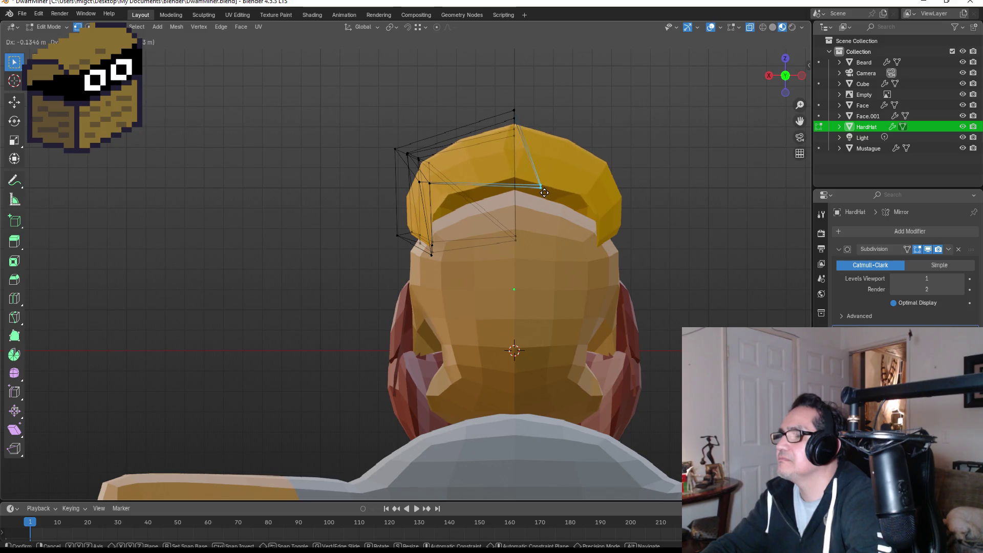
{"action": "key", "text": "x"}
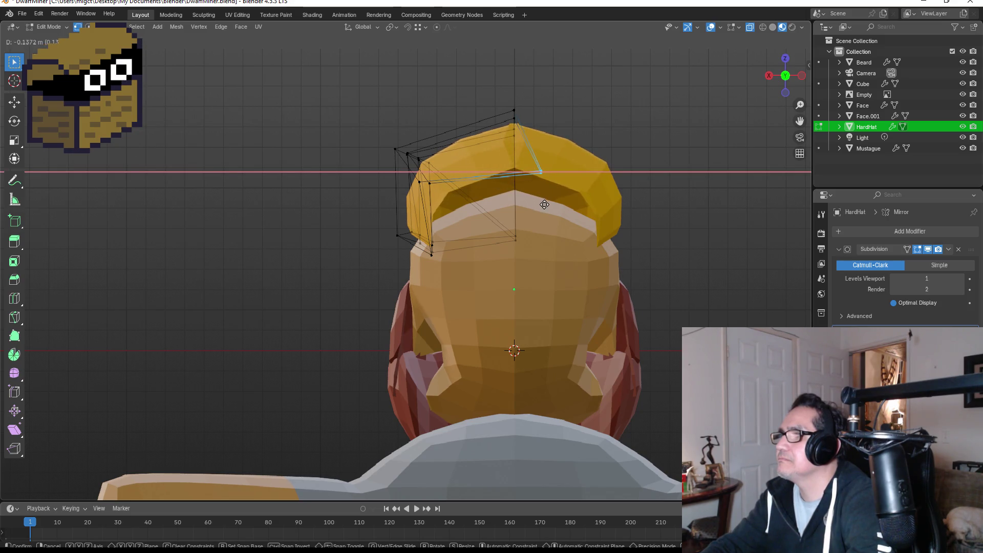
{"action": "left_click", "coordinate": [548, 212]}
{"action": "left_click", "coordinate": [528, 218]}
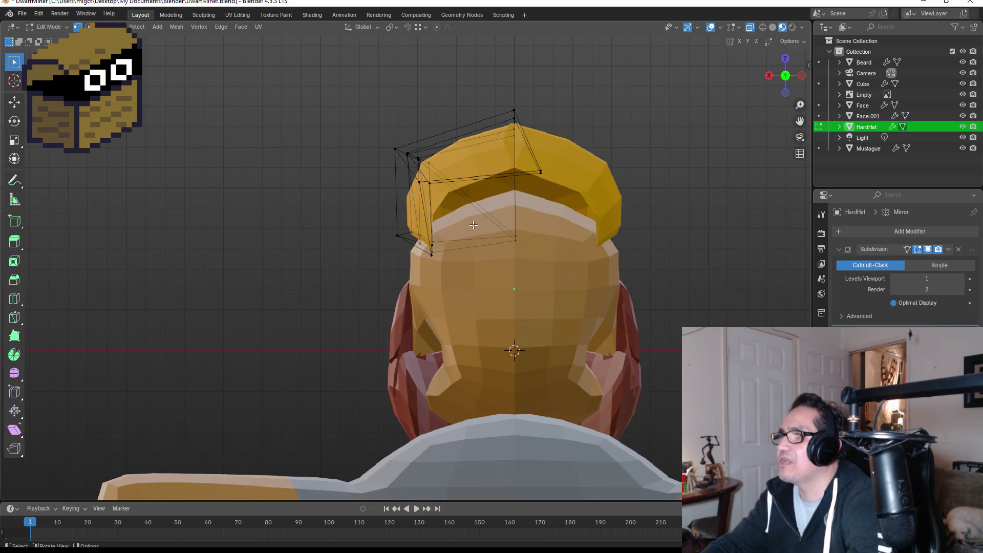
- In edge select mode, drag a rear cage edge down to lower the back brim
{"action": "left_click", "coordinate": [88, 26]}
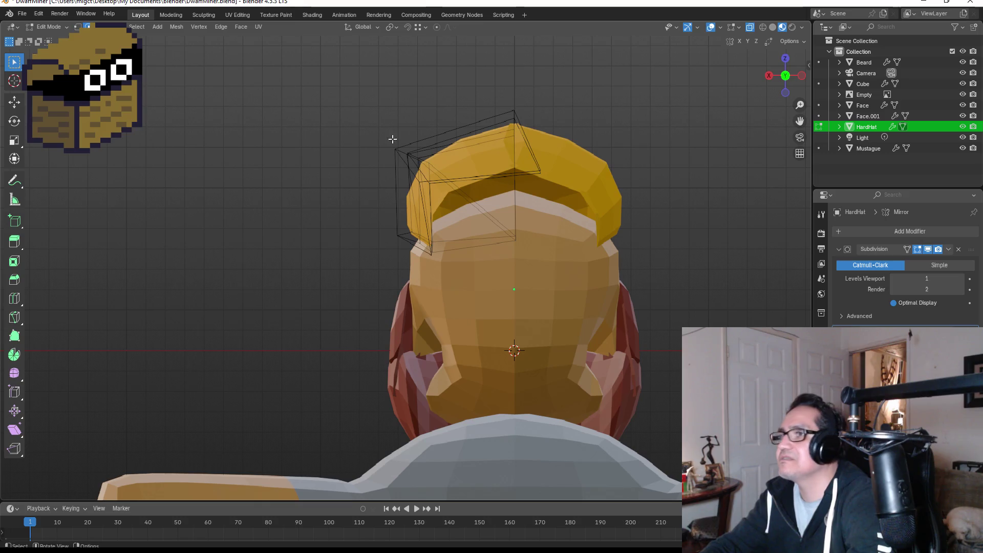
{"action": "left_click", "coordinate": [430, 213], "text": "shift"}
{"action": "left_click", "coordinate": [468, 242], "text": "shift"}
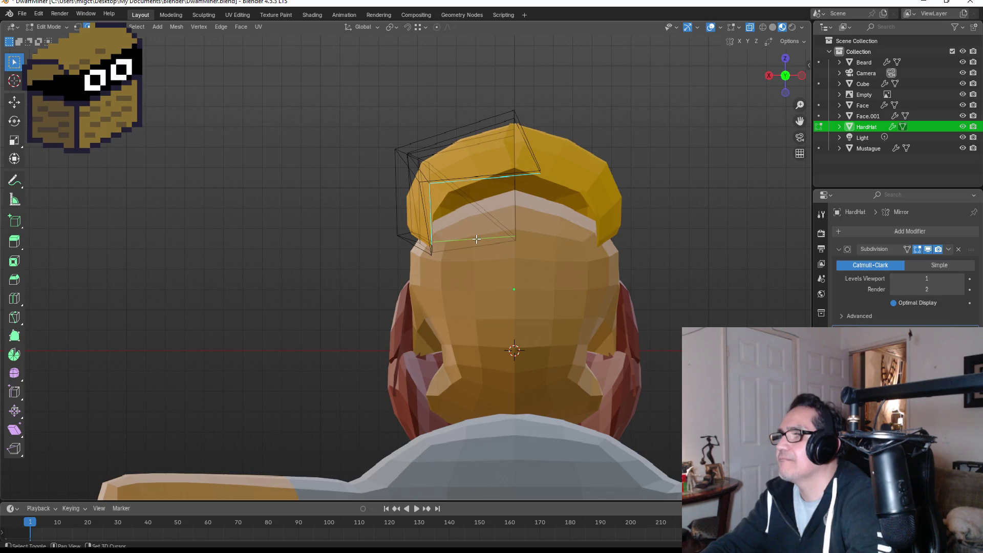
{"action": "left_click", "coordinate": [516, 202], "text": "shift"}
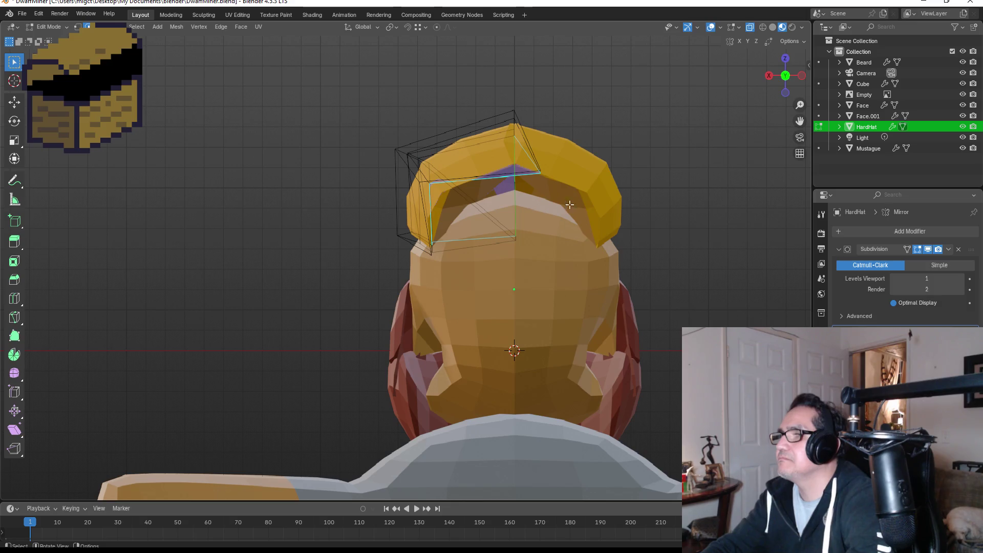
{"action": "left_click", "coordinate": [701, 190]}
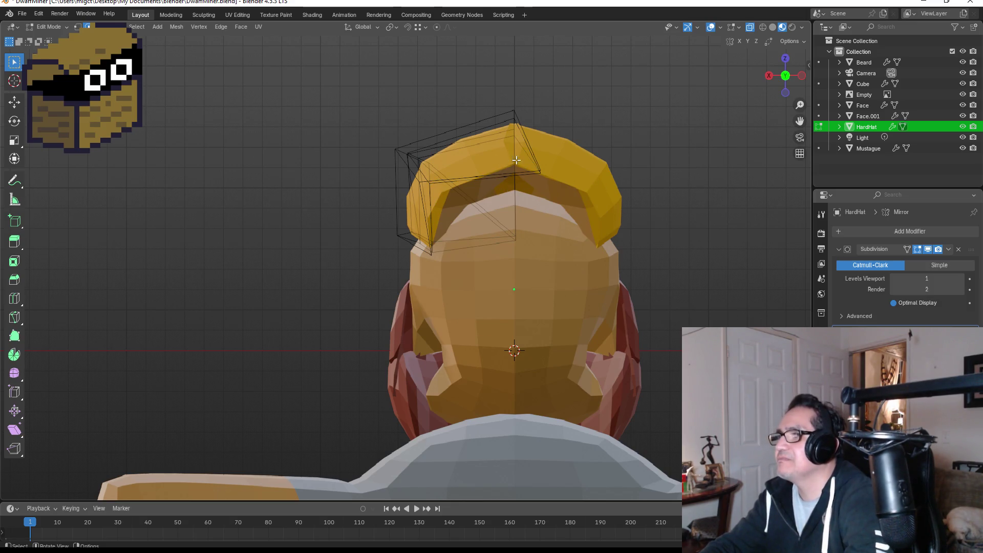
{"action": "scroll", "coordinate": [517, 160], "scroll_direction": "up", "scroll_amount": 1}
{"action": "mouse_move", "coordinate": [536, 143]}
{"action": "left_mouse_down"}
{"action": "mouse_move", "coordinate": [574, 171]}
{"action": "mouse_move", "coordinate": [556, 259]}
{"action": "left_mouse_up"}
{"action": "mouse_move", "coordinate": [719, 191]}
{"action": "middle_mouse_down"}
{"action": "mouse_move", "coordinate": [769, 200]}
{"action": "mouse_move", "coordinate": [735, 201]}
{"action": "middle_mouse_up"}
- In right side view, move the brim-tip vertices to tuck the point in
{"action": "key", "text": "KP_3"}
{"action": "key", "text": "KP_1"}
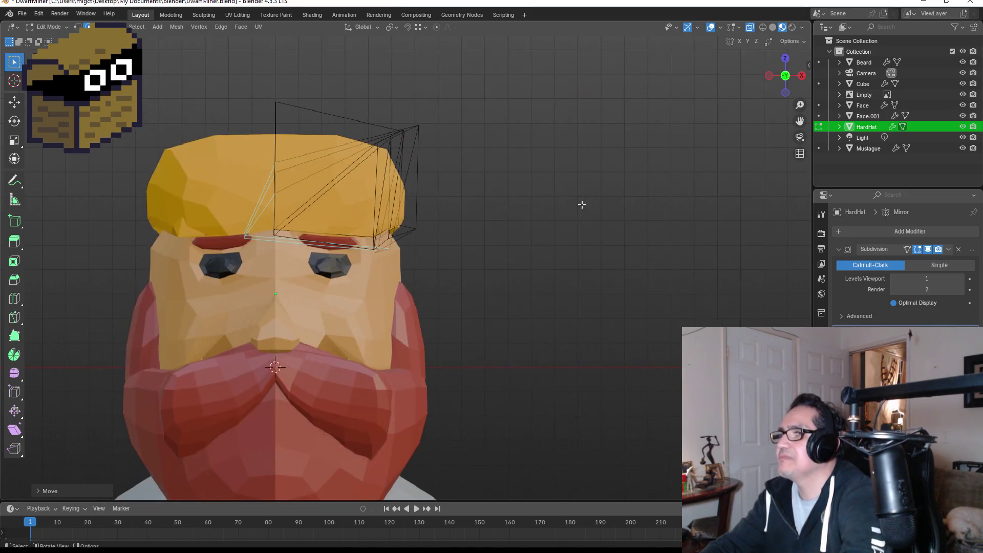
{"action": "key", "text": "KP_3"}
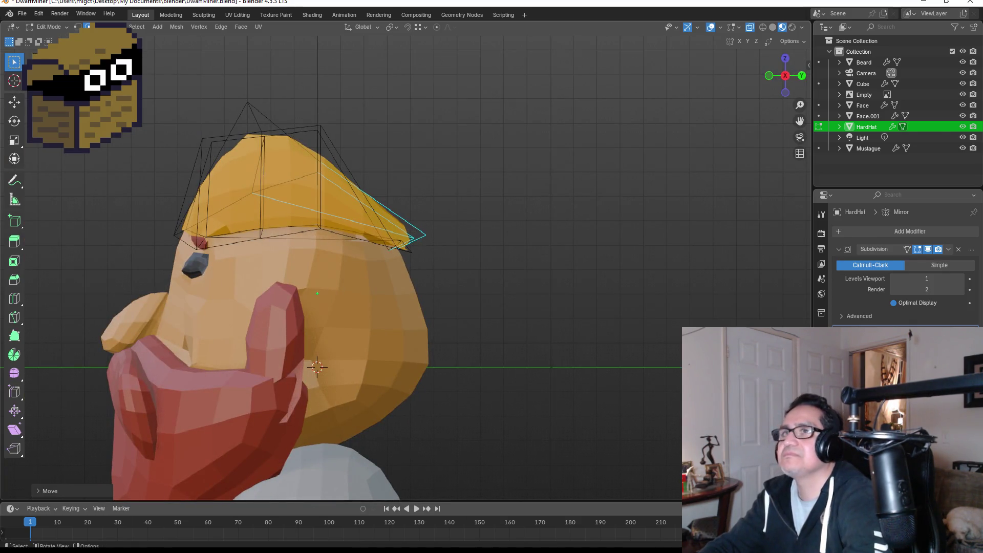
{"action": "left_click_drag", "start_coordinate": [381, 215], "coordinate": [479, 269]}
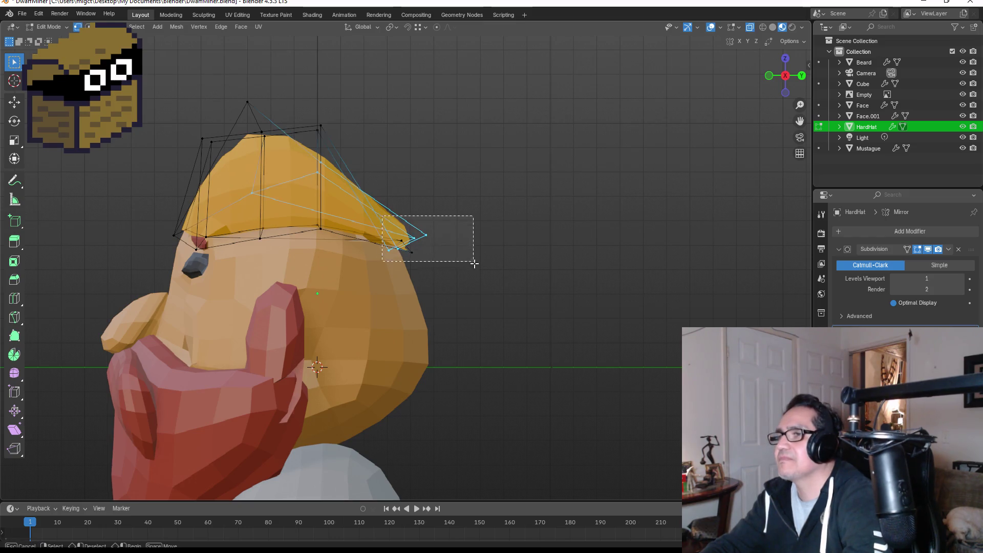
{"action": "key", "text": "g"}
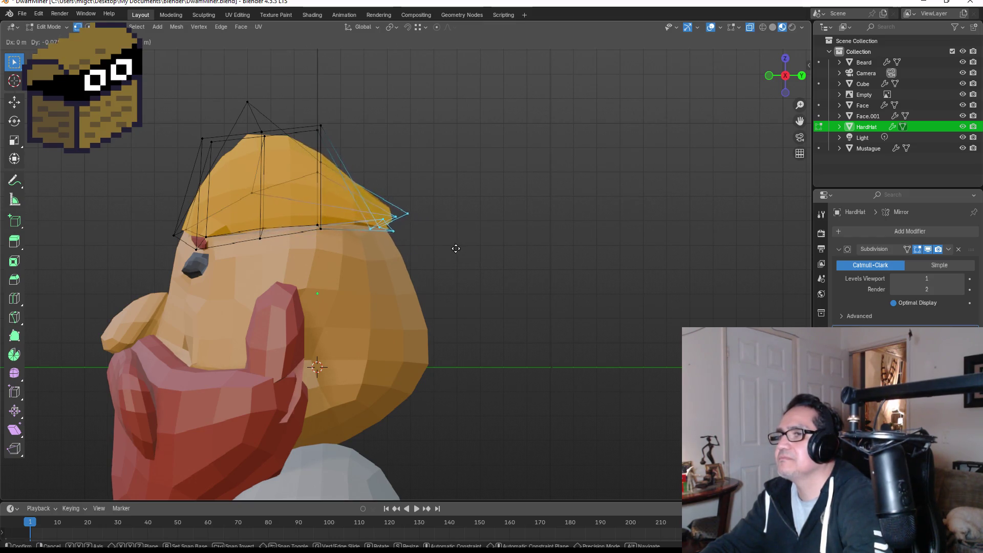
{"action": "left_click", "coordinate": [455, 239]}
- Move the vertices along the hat's top so it curves over
{"action": "left_click_drag", "start_coordinate": [283, 125], "coordinate": [353, 184]}
{"action": "key", "text": "g"}
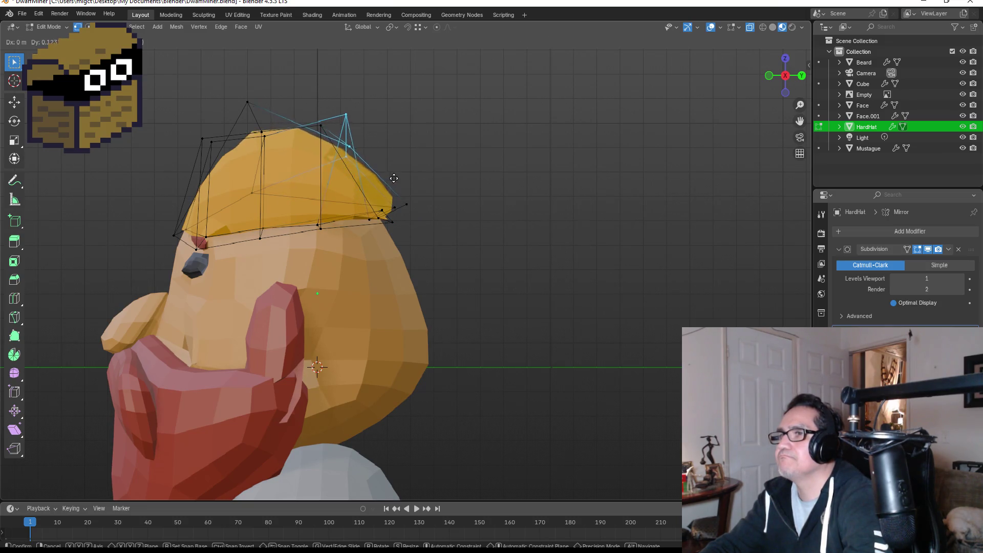
{"action": "left_click", "coordinate": [402, 169]}
{"action": "left_click", "coordinate": [465, 234]}
{"action": "key", "text": "Tab"}
{"action": "mouse_move", "coordinate": [472, 235]}
{"action": "middle_mouse_down"}
{"action": "mouse_move", "coordinate": [618, 237]}
{"action": "mouse_move", "coordinate": [535, 238]}
{"action": "middle_mouse_up"}
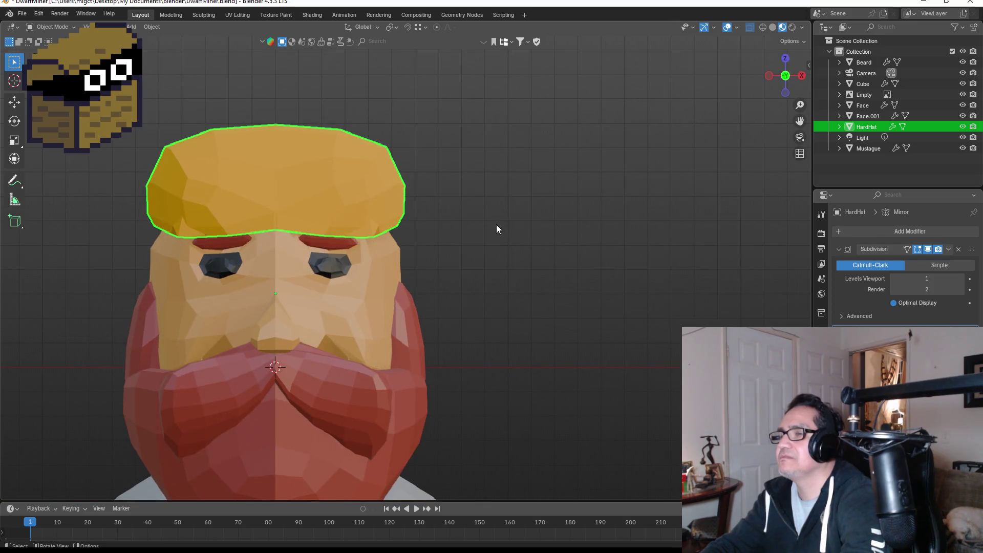
- Shift the hat's right-side vertices inward to narrow that side
{"action": "key", "text": "Tab"}
{"action": "left_click_drag", "start_coordinate": [396, 105], "coordinate": [497, 240]}
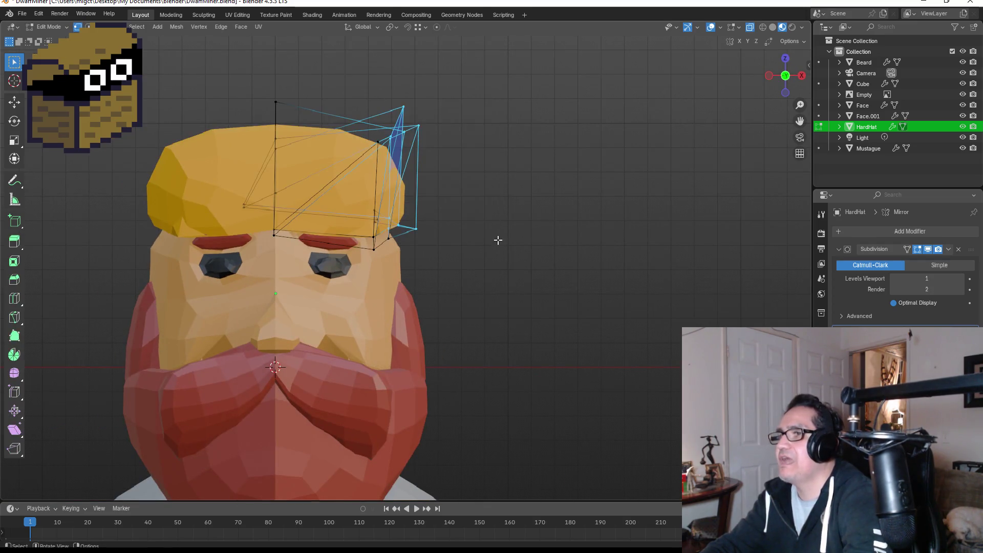
{"action": "key", "text": "g"}
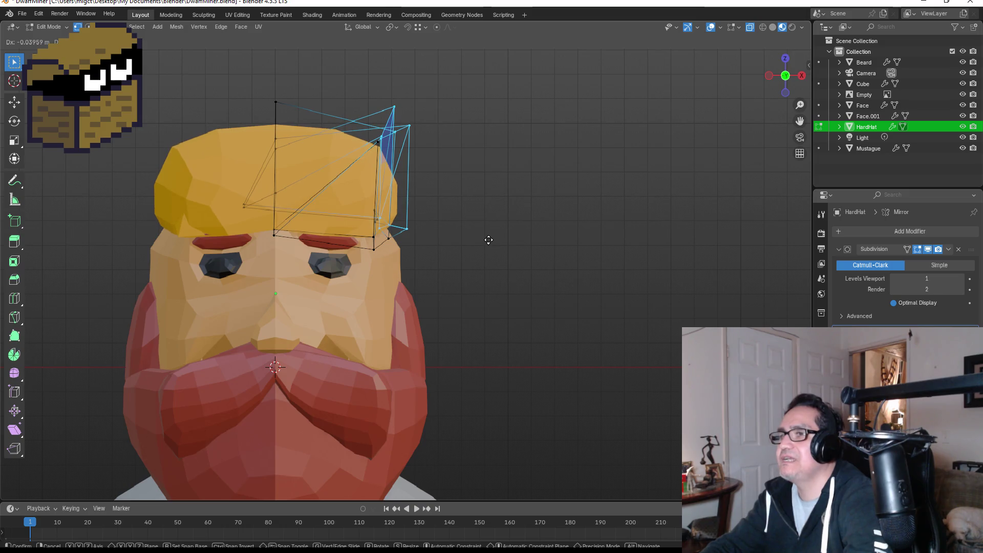
{"action": "left_click", "coordinate": [489, 237]}
{"action": "key", "text": "Tab"}
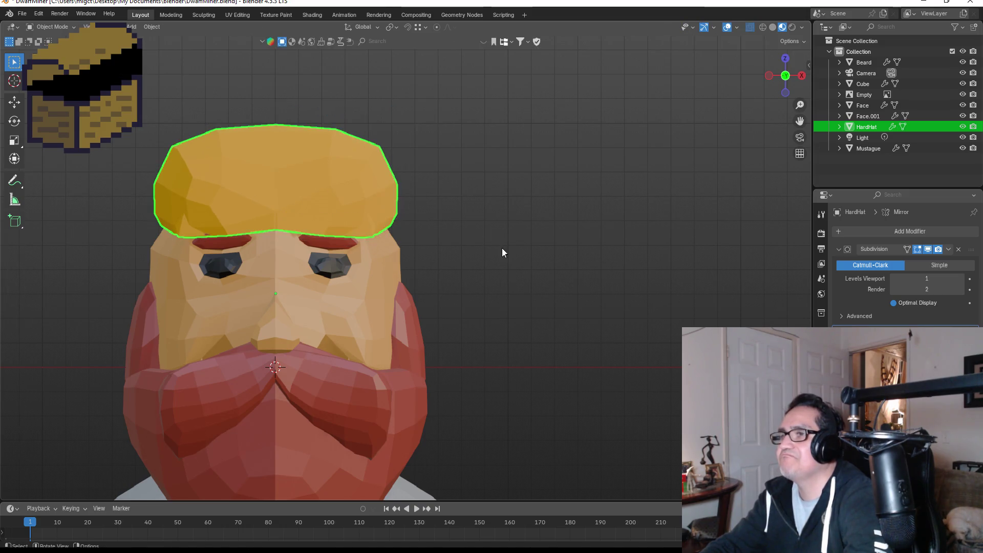
{"action": "mouse_move", "coordinate": [435, 235]}
{"action": "middle_mouse_down"}
{"action": "mouse_move", "coordinate": [500, 225]}
{"action": "mouse_move", "coordinate": [715, 238]}
{"action": "mouse_move", "coordinate": [605, 248]}
{"action": "middle_mouse_up"}
- Frame the head from the side and try moving the brim-tip vertex, then cancel
{"action": "key", "text": "grave"}
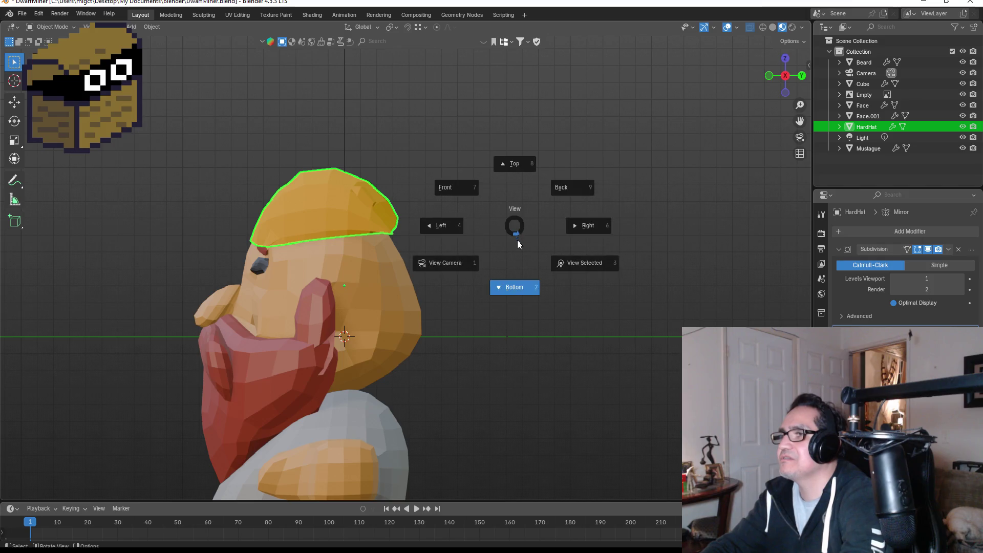
{"action": "left_click", "coordinate": [453, 139]}
{"action": "mouse_move", "coordinate": [487, 141]}
{"action": "middle_mouse_down"}
{"action": "mouse_move", "coordinate": [370, 165]}
{"action": "mouse_move", "coordinate": [379, 168]}
{"action": "middle_mouse_up"}
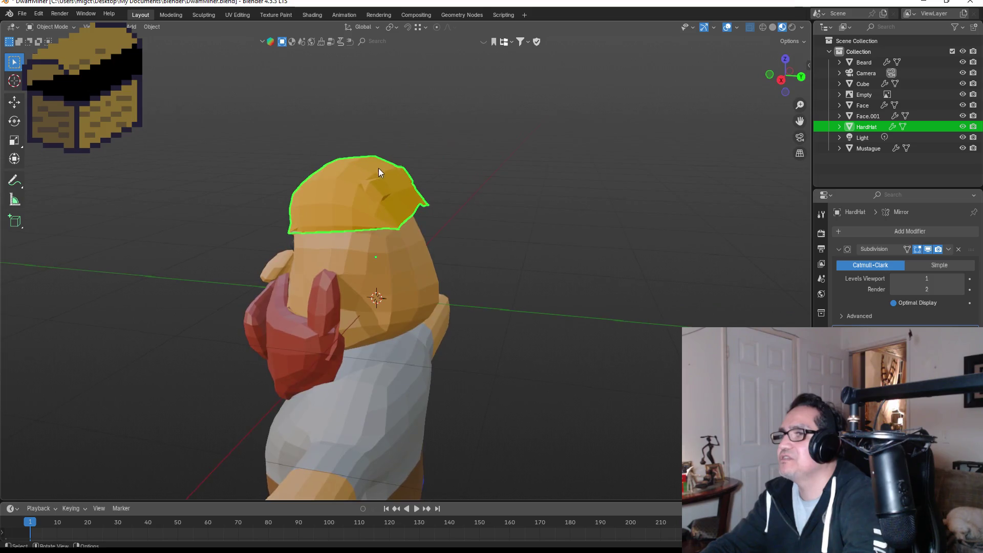
{"action": "key", "text": "Tab"}
{"action": "left_click", "coordinate": [431, 204]}
{"action": "key", "text": "g"}
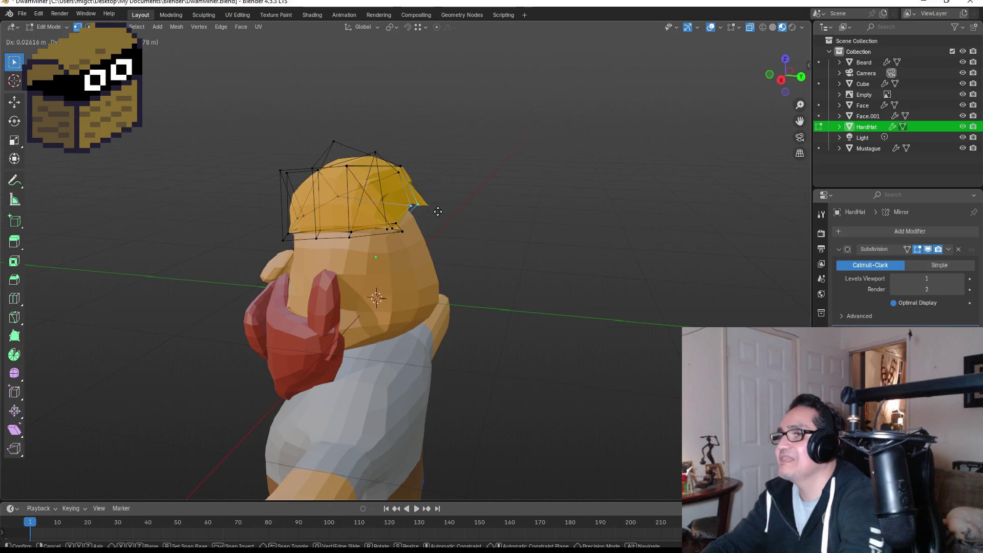
{"action": "key", "text": "Escape"}
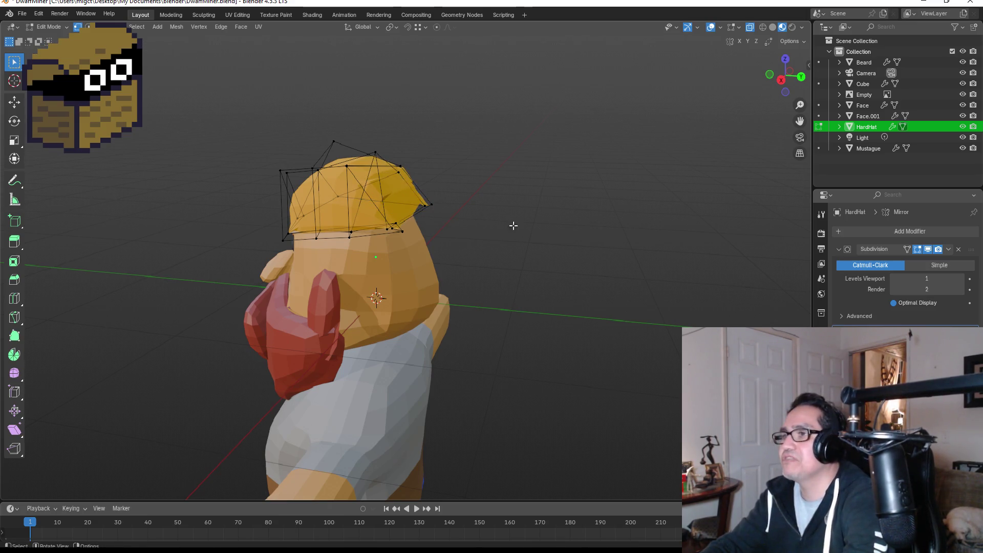
{"action": "key", "text": "Tab"}
- Lower the hard hat's brim edge loop in Edit Mode
{"action": "middle_click_drag", "start_coordinate": [542, 228], "coordinate": [685, 210]}
{"action": "key", "text": "KP_1"}
{"action": "scroll", "coordinate": [460, 189], "scroll_direction": "up", "scroll_amount": 5}
{"action": "mouse_move", "coordinate": [460, 189]}
{"action": "middle_mouse_down"}
{"action": "mouse_move", "coordinate": [518, 198]}
{"action": "mouse_move", "coordinate": [348, 218]}
{"action": "middle_mouse_up"}
{"action": "key", "text": "Tab"}
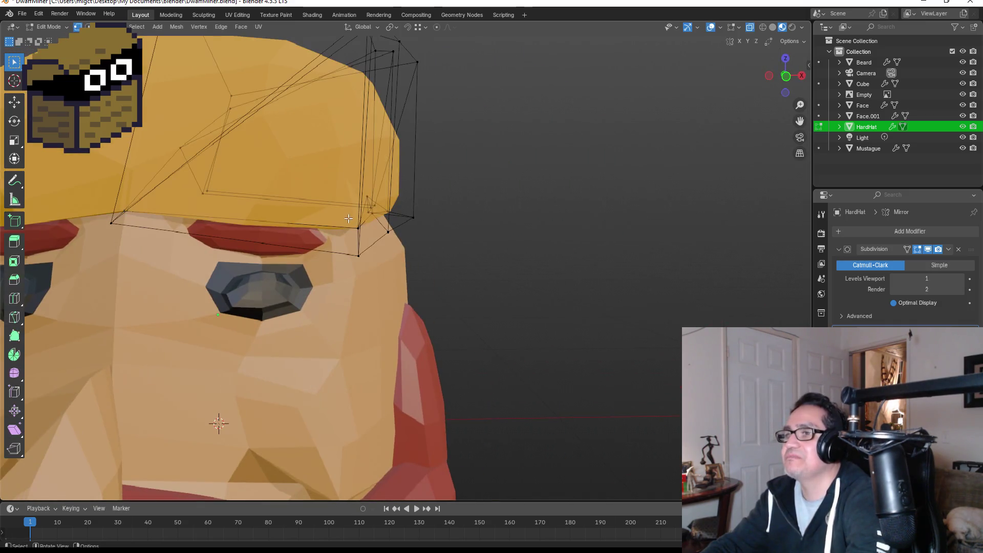
{"action": "left_click", "coordinate": [139, 226], "text": "alt"}
{"action": "key", "text": "g"}
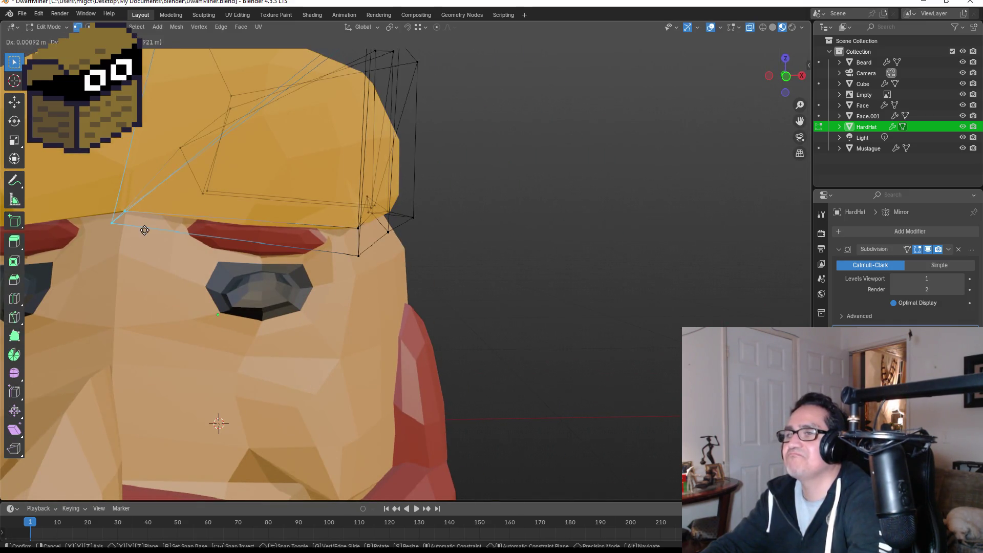
{"action": "left_click", "coordinate": [143, 246]}
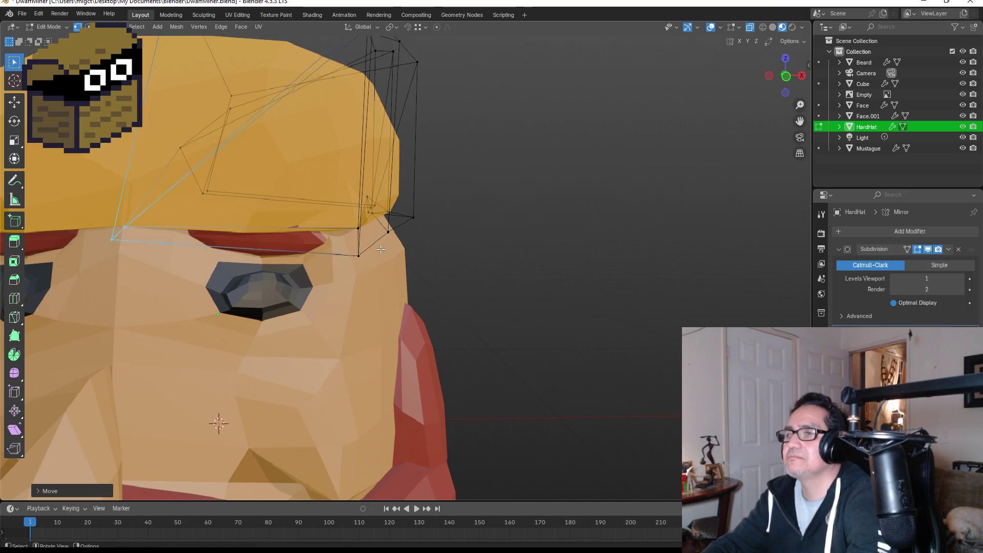
{"action": "key", "text": "Tab"}
- Raise the whole HardHat slightly along Z
{"action": "scroll", "coordinate": [445, 244], "scroll_direction": "down", "scroll_amount": 7}
{"action": "key", "text": "g"}
{"action": "key", "text": "z"}
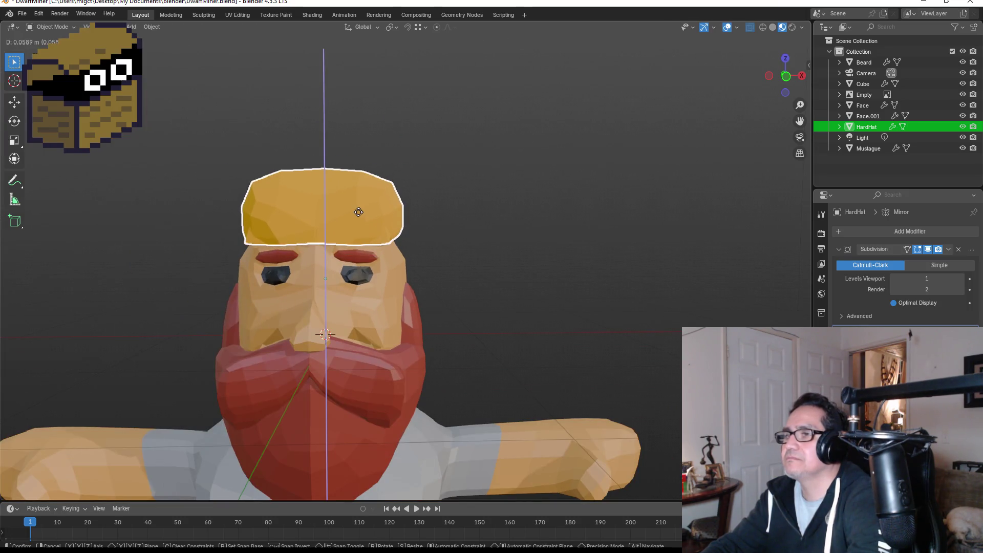
{"action": "left_click", "coordinate": [357, 216]}
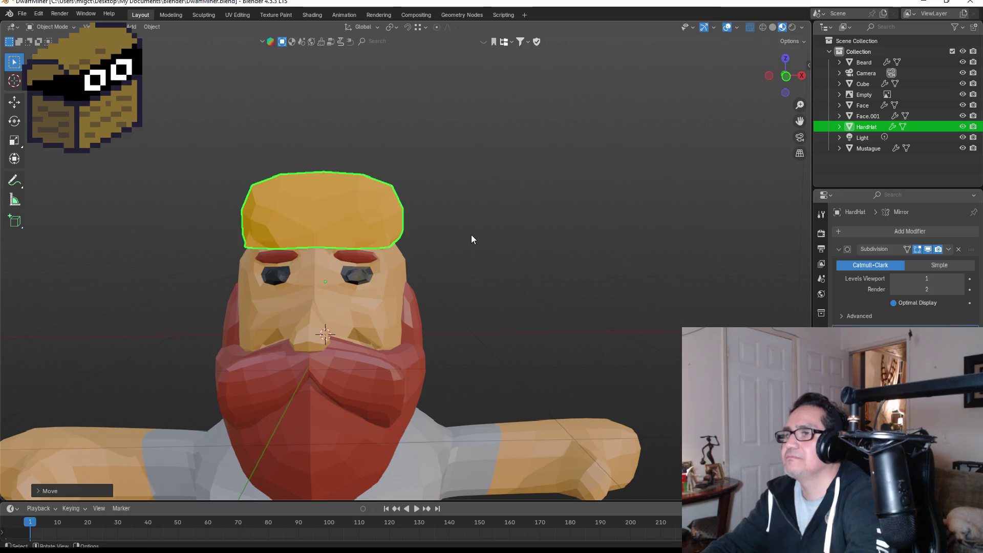
- Raise the vertices across the top of the hat along Z
{"action": "key", "text": "Tab"}
{"action": "left_click_drag", "start_coordinate": [293, 146], "coordinate": [355, 207]}
{"action": "key", "text": "g"}
{"action": "key", "text": "z"}
{"action": "left_click", "coordinate": [351, 195]}
{"action": "left_click", "coordinate": [507, 226]}
{"action": "key", "text": "Tab"}
{"action": "mouse_move", "coordinate": [558, 221]}
{"action": "middle_mouse_down"}
{"action": "mouse_move", "coordinate": [343, 219]}
{"action": "mouse_move", "coordinate": [373, 229]}
{"action": "middle_mouse_up"}
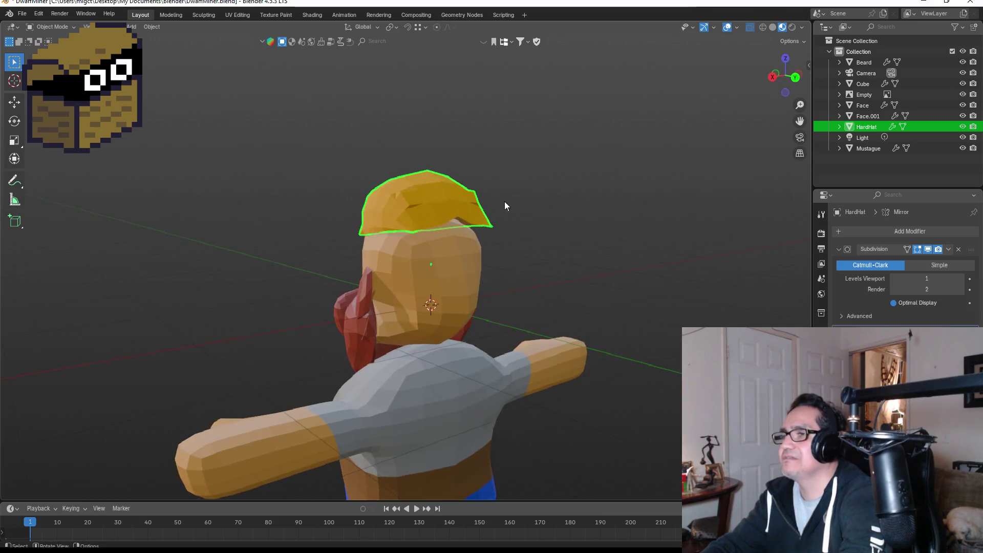
{"action": "scroll", "coordinate": [503, 205], "scroll_direction": "up", "scroll_amount": 1}
- From a back view, move the rear hat vertex down and outward
{"action": "key", "text": "Tab"}
{"action": "left_click_drag", "start_coordinate": [402, 171], "coordinate": [438, 203]}
{"action": "key", "text": "g"}
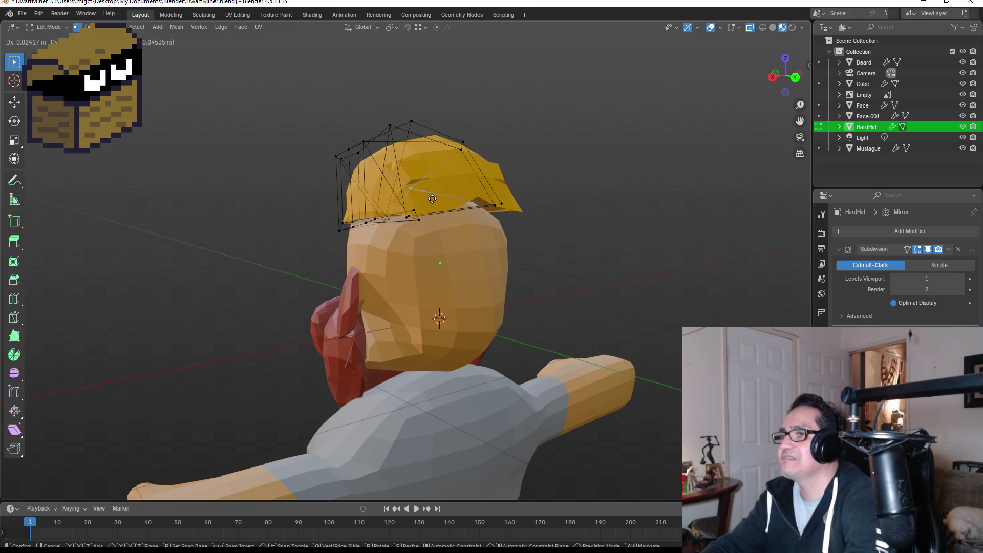
{"action": "right_click", "coordinate": [477, 211]}
{"action": "middle_click_drag", "start_coordinate": [598, 189], "coordinate": [557, 207]}
{"action": "key", "text": "g"}
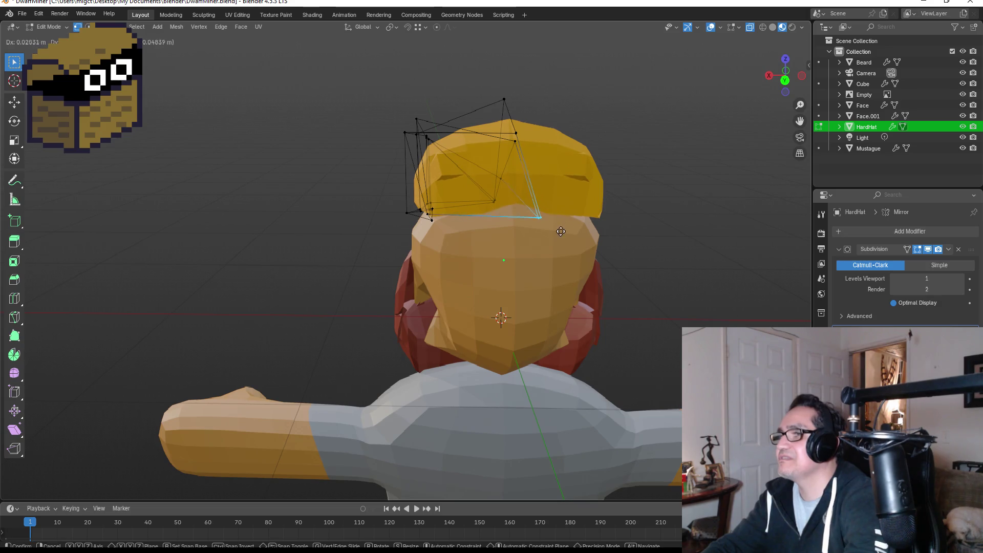
{"action": "left_click", "coordinate": [574, 251]}
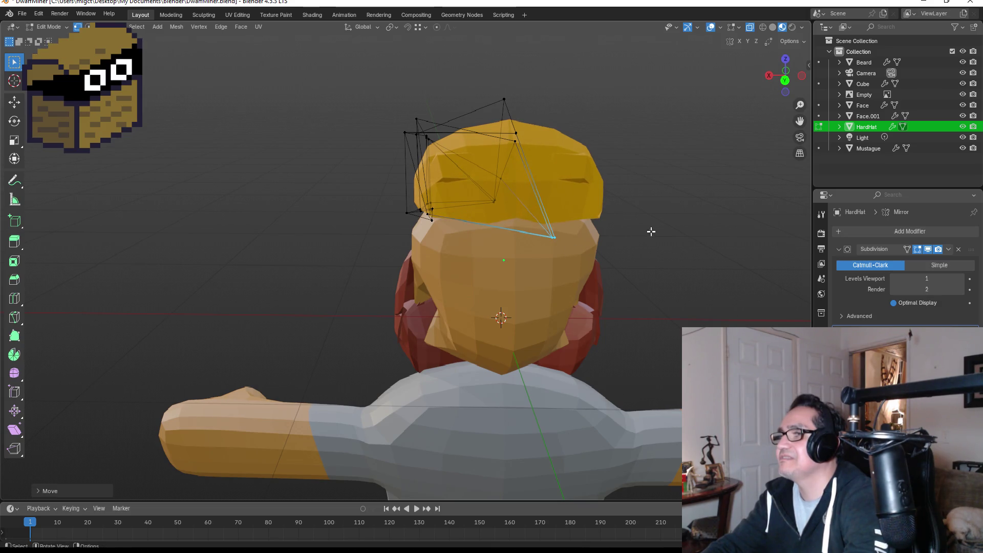
{"action": "left_click", "coordinate": [675, 212]}
{"action": "mouse_move", "coordinate": [671, 213]}
{"action": "middle_mouse_down"}
{"action": "mouse_move", "coordinate": [661, 215]}
{"action": "mouse_move", "coordinate": [732, 228]}
{"action": "mouse_move", "coordinate": [657, 234]}
{"action": "middle_mouse_up"}
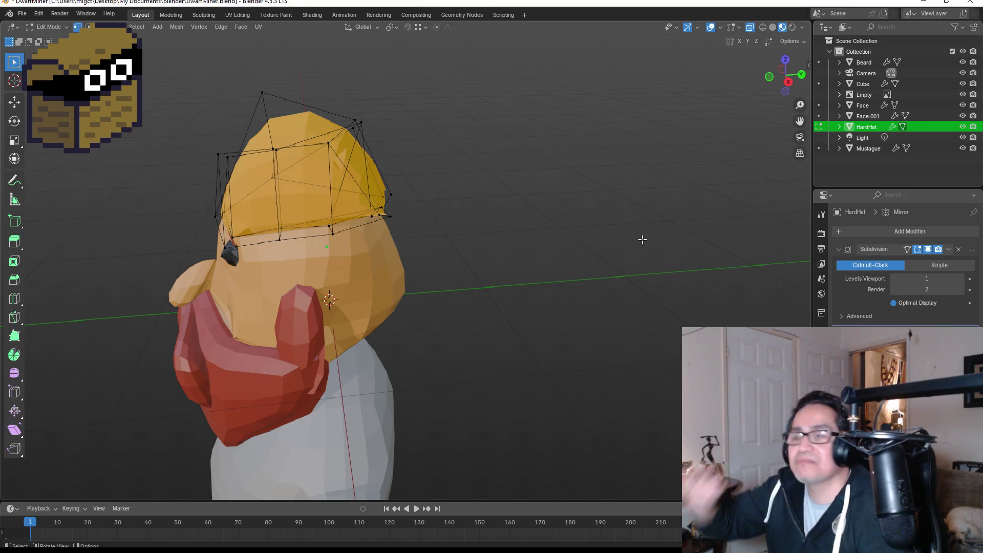
{"action": "key", "text": "KP_1"}
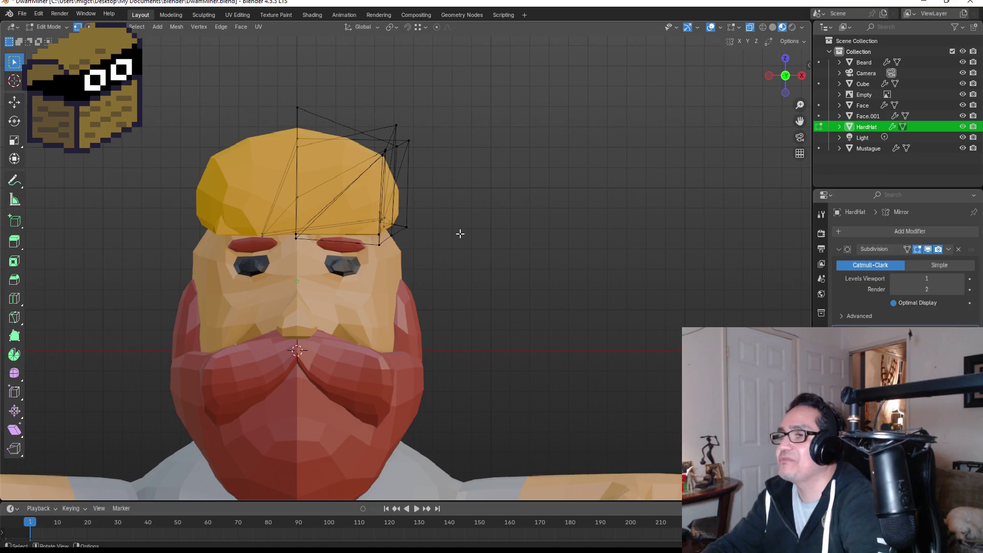
{"action": "key", "text": "Tab"}
{"action": "scroll", "coordinate": [439, 210], "scroll_direction": "down", "scroll_amount": 5}
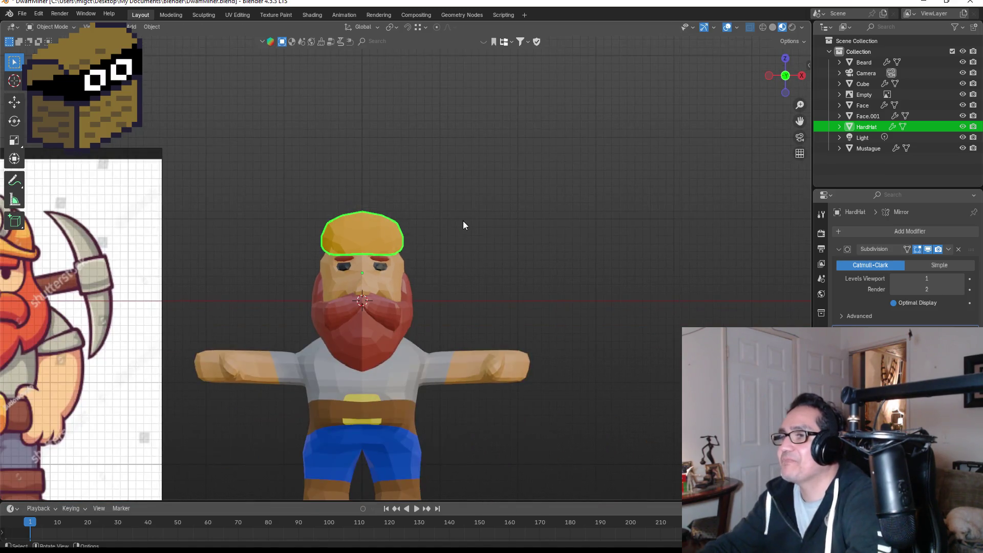
- Delete the HardHat, then add a small cube placed above the dwarf's head
{"action": "key", "text": "Delete"}
{"action": "key", "text": "shift+a"}
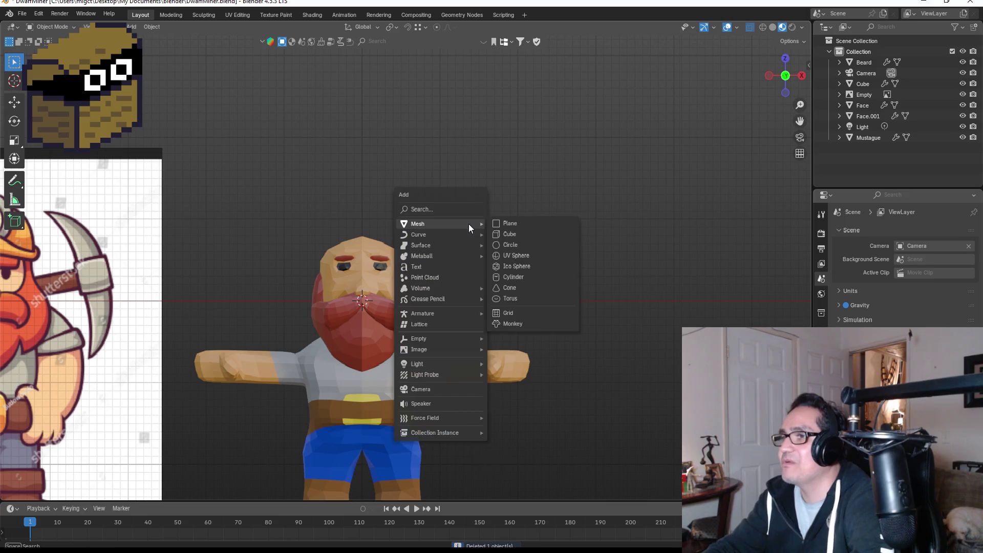
{"action": "left_click", "coordinate": [515, 234]}
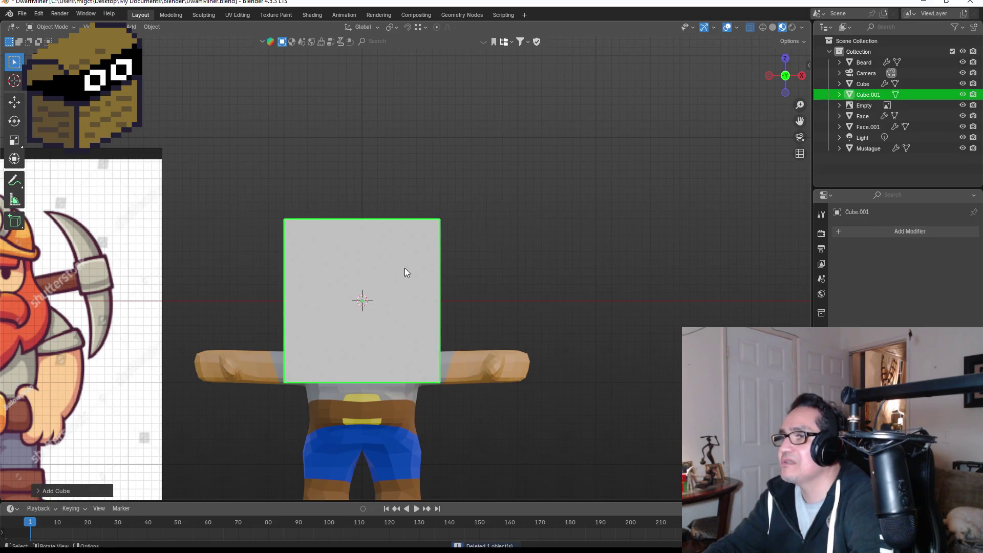
{"action": "key", "text": "s"}
{"action": "left_click", "coordinate": [394, 273]}
{"action": "key", "text": "g"}
{"action": "key", "text": "z"}
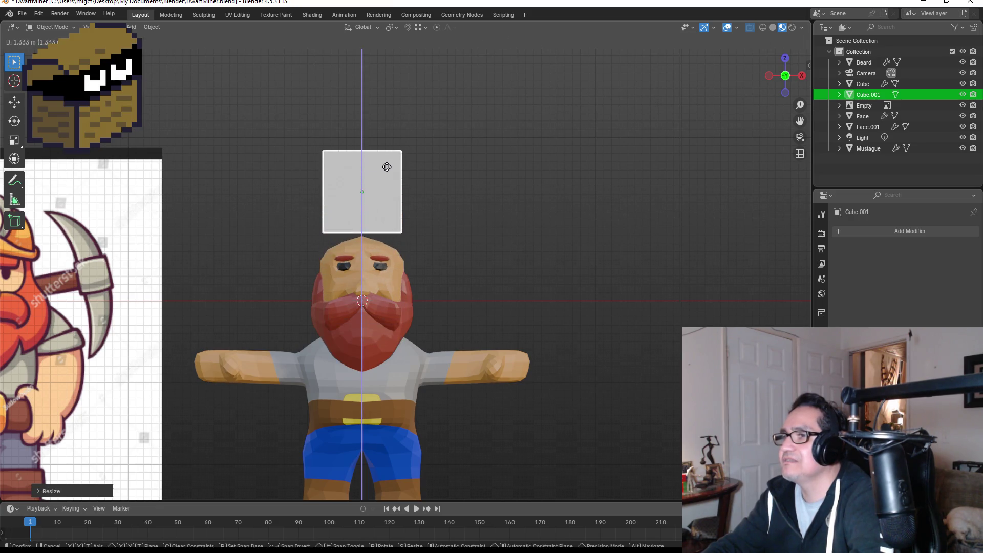
{"action": "left_click", "coordinate": [388, 178]}
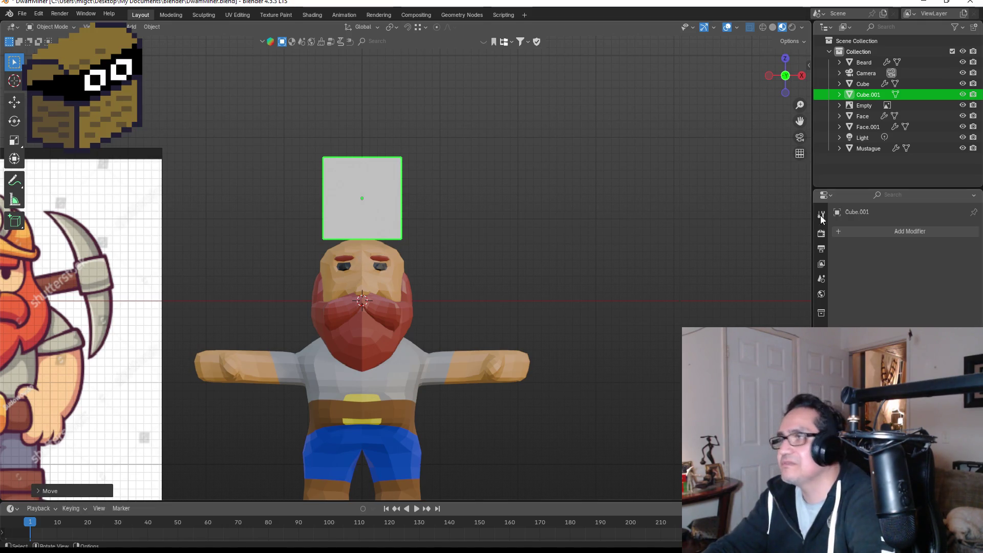
- Add a Subdivision Surface modifier to the cube and apply it
{"action": "left_click", "coordinate": [908, 231]}
{"action": "type", "text": "su"}
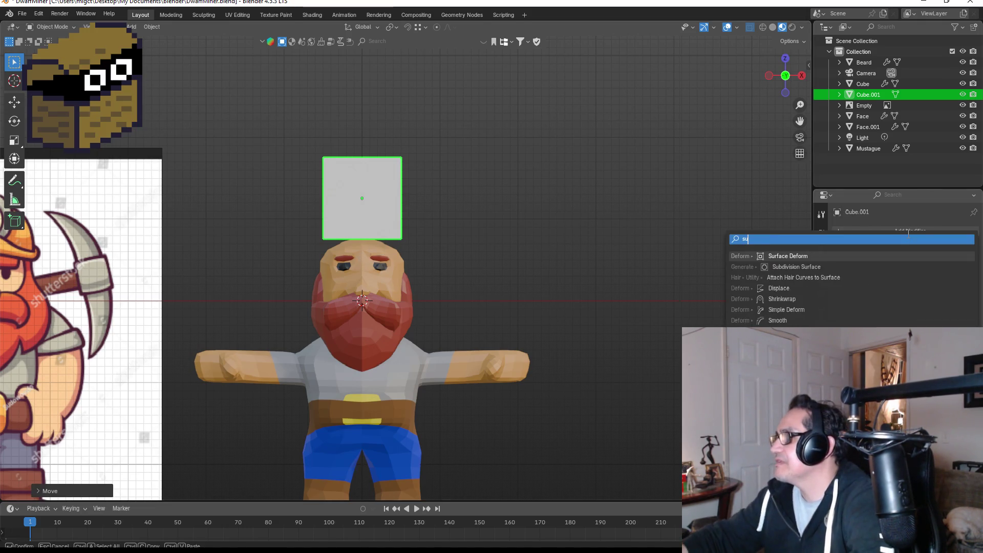
{"action": "left_click", "coordinate": [824, 267]}
{"action": "left_click", "coordinate": [949, 251]}
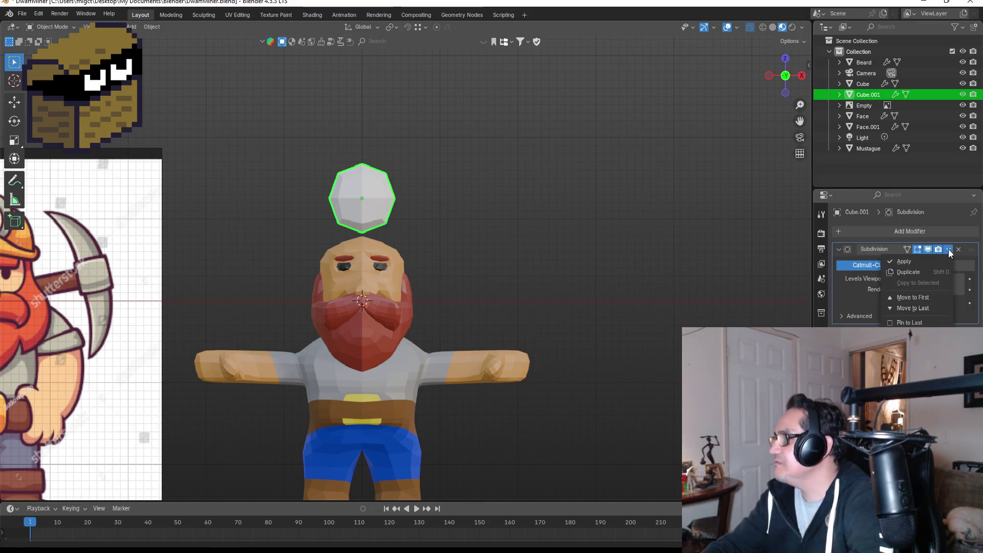
{"action": "left_click", "coordinate": [904, 261]}
- Add another Subdivision Surface modifier via the 'sus' search and enter Edit Mode
{"action": "left_click", "coordinate": [891, 232]}
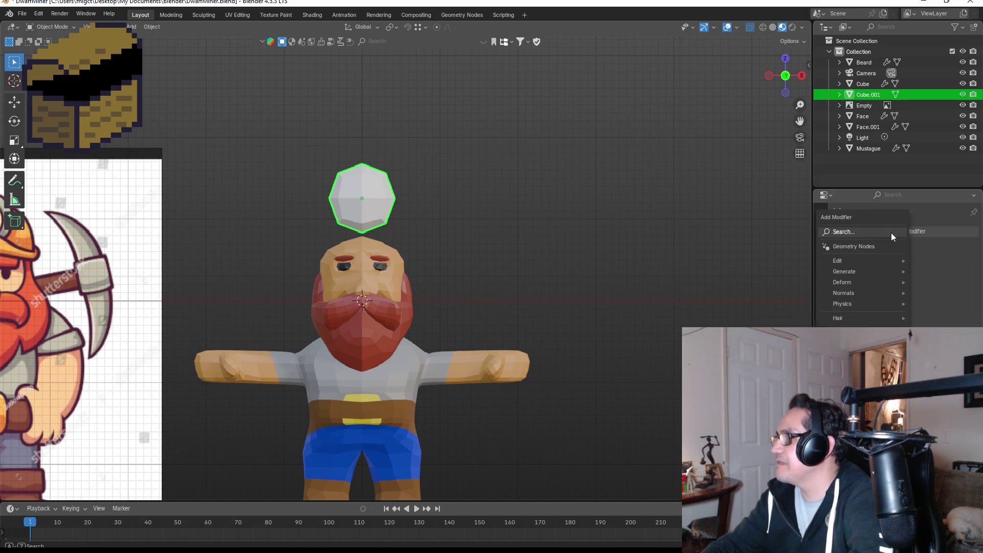
{"action": "type", "text": "sus"}
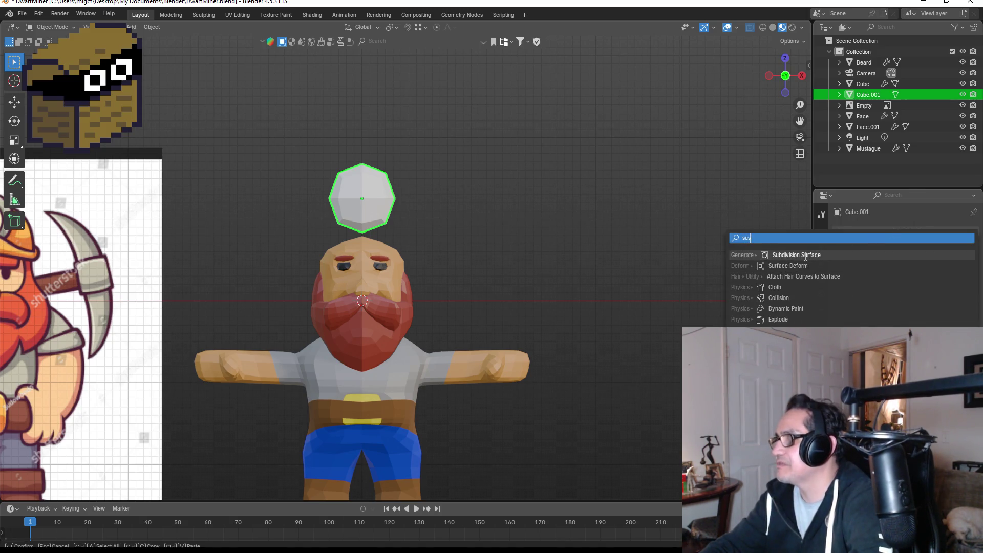
{"action": "left_click", "coordinate": [795, 255]}
{"action": "key", "text": "Tab"}
{"action": "scroll", "coordinate": [251, 141], "scroll_direction": "up", "scroll_amount": 3}
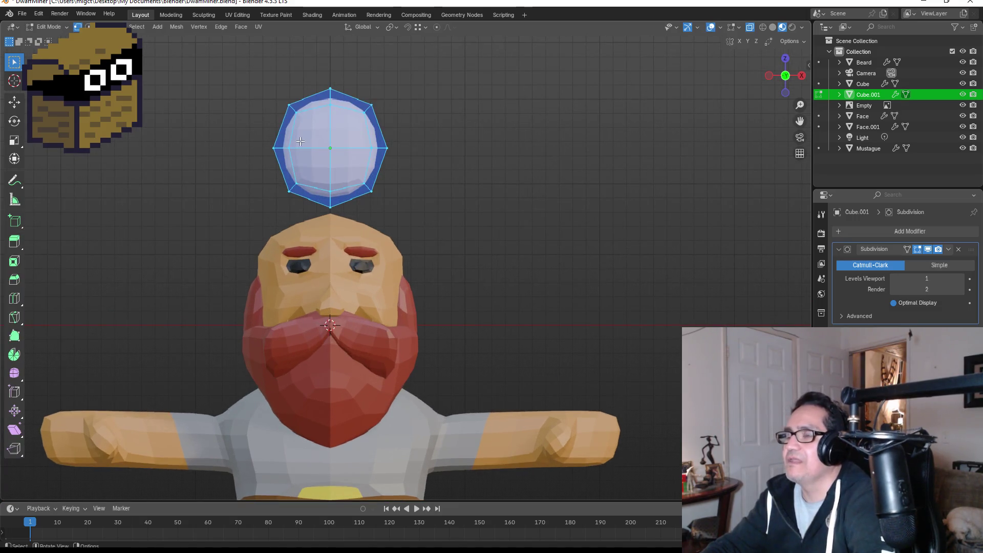
- In wireframe, delete the octagon's bottom vertices and the left half of the arch
{"action": "left_click", "coordinate": [763, 27]}
{"action": "mouse_move", "coordinate": [227, 168]}
{"action": "left_mouse_down"}
{"action": "mouse_move", "coordinate": [307, 180]}
{"action": "mouse_move", "coordinate": [438, 221]}
{"action": "left_mouse_up"}
{"action": "key", "text": "x"}
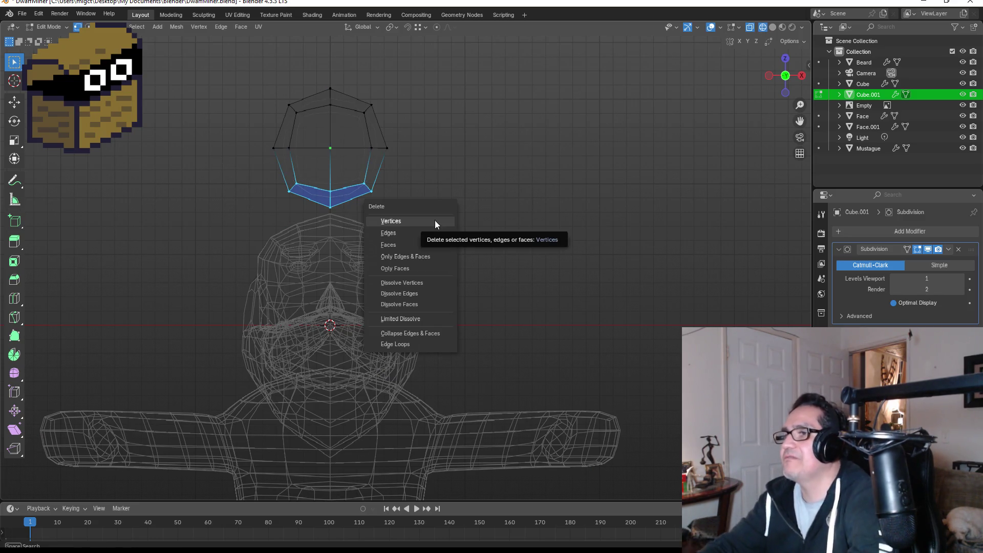
{"action": "left_click", "coordinate": [435, 220]}
{"action": "left_click_drag", "start_coordinate": [242, 76], "coordinate": [322, 160]}
{"action": "key", "text": "x"}
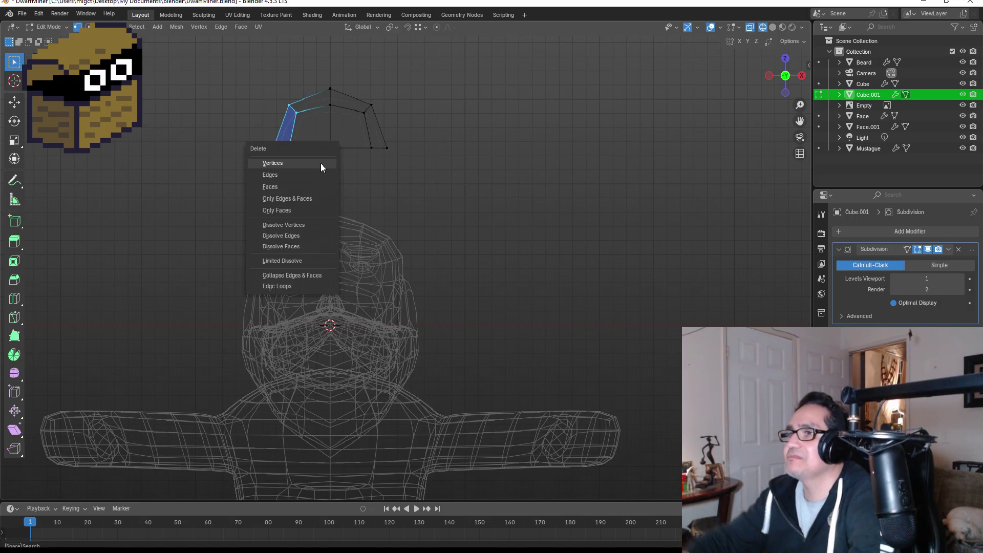
{"action": "left_click", "coordinate": [321, 163]}
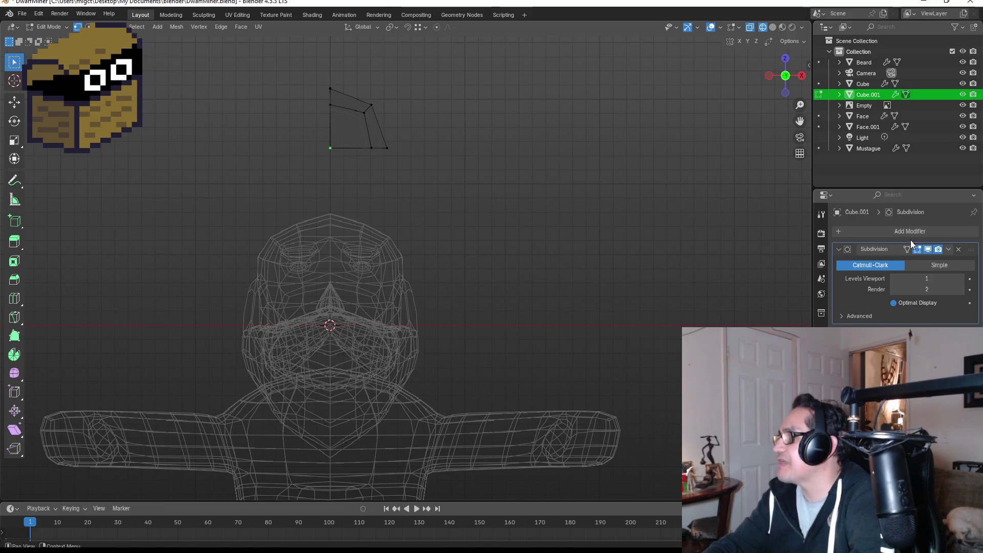
- Add a Mirror modifier to the remaining half and return to Object Mode
{"action": "left_click", "coordinate": [928, 231]}
{"action": "left_click", "coordinate": [928, 231]}
{"action": "type", "text": "mi"}
{"action": "left_click", "coordinate": [838, 254]}
{"action": "key", "text": "Tab"}
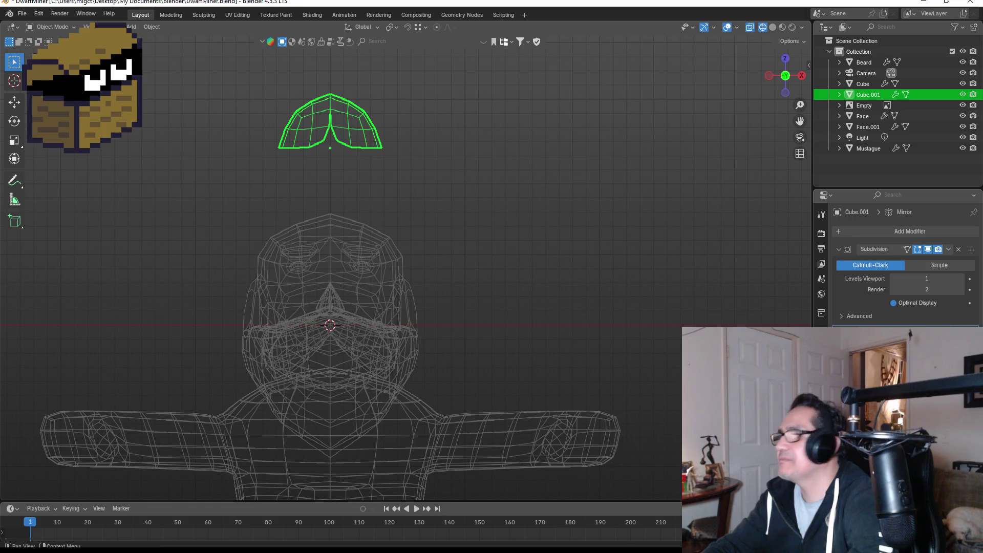
- Shift the helmet half's vertices along X and pull the outer brim vertex down
{"action": "key", "text": "Tab"}
{"action": "left_click_drag", "start_coordinate": [322, 113], "coordinate": [349, 170]}
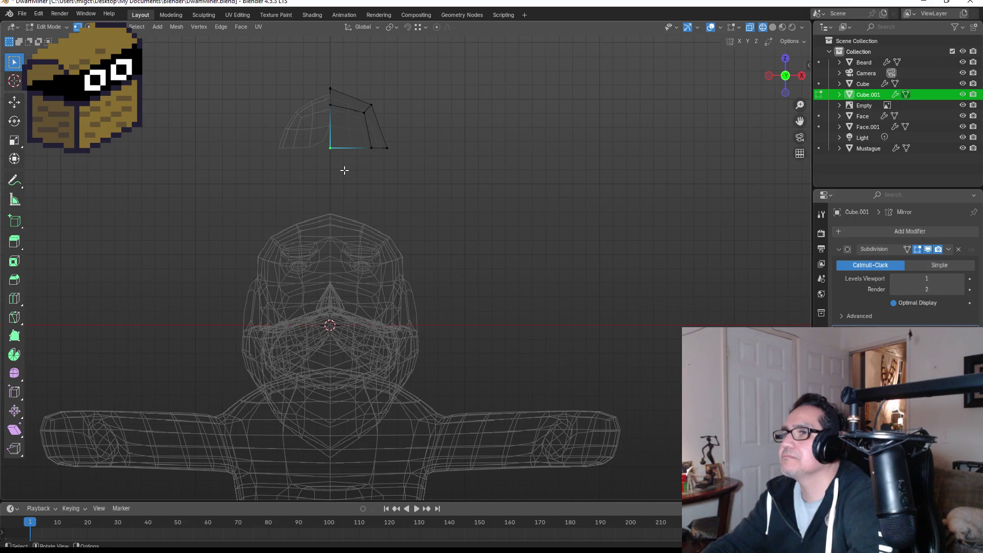
{"action": "key", "text": "z"}
{"action": "key", "text": "g"}
{"action": "key", "text": "x"}
{"action": "left_click", "coordinate": [439, 167]}
{"action": "left_click", "coordinate": [336, 109]}
{"action": "key", "text": "g"}
{"action": "left_click", "coordinate": [353, 142]}
- In Object Mode, lower the helmet along Z and scale it along X
{"action": "key", "text": "Tab"}
{"action": "key", "text": "g"}
{"action": "key", "text": "z"}
{"action": "left_click", "coordinate": [380, 189]}
{"action": "key", "text": "s"}
{"action": "key", "text": "x"}
{"action": "left_click", "coordinate": [420, 189]}
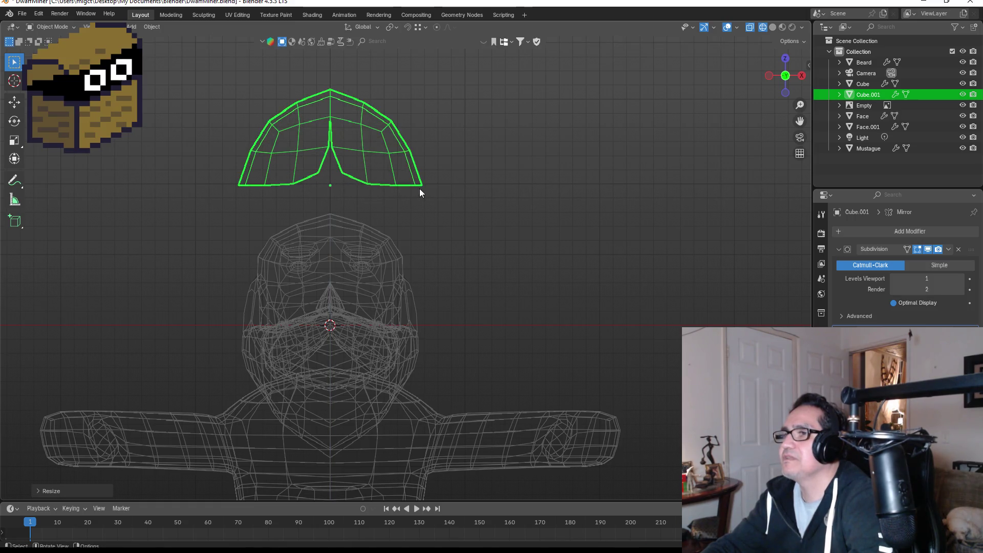
- Move the helmet down along Z to rest on the dwarf's head, checking from the front view
{"action": "key", "text": "s"}
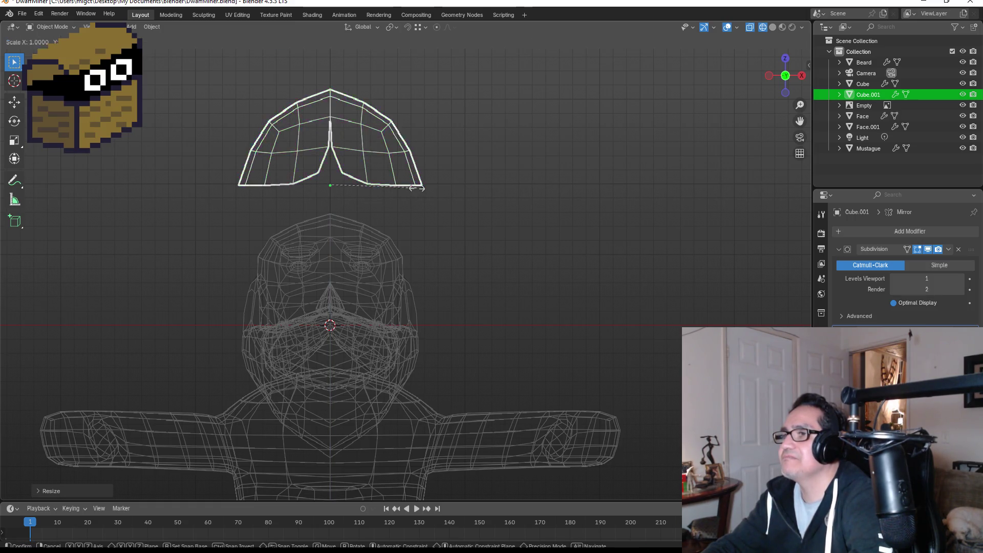
{"action": "key", "text": "g"}
{"action": "key", "text": "z"}
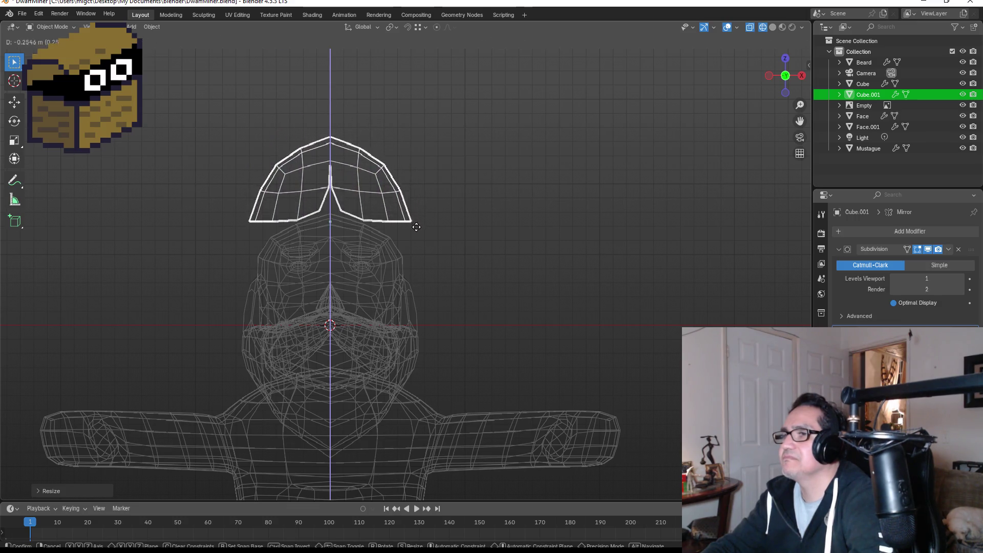
{"action": "left_click", "coordinate": [423, 254]}
{"action": "middle_click_drag", "start_coordinate": [523, 236], "coordinate": [450, 243]}
{"action": "key", "text": "KP_1"}
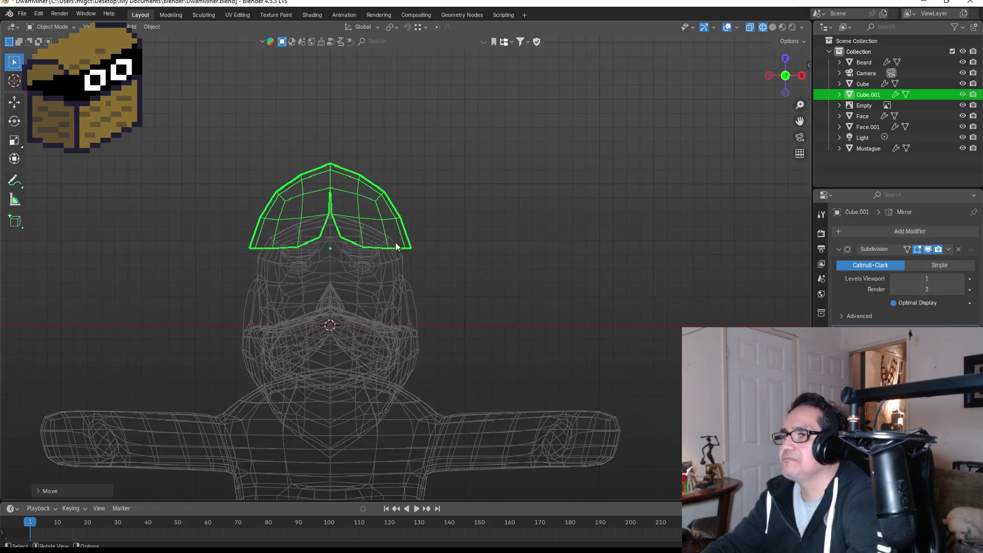
- Re-enter Edit Mode on the helmet and box-select, then clear, some helmet vertices
{"action": "key", "text": "Tab"}
{"action": "scroll", "coordinate": [313, 204], "scroll_direction": "up", "scroll_amount": 2}
{"action": "left_click_drag", "start_coordinate": [282, 133], "coordinate": [314, 163]}
{"action": "left_click", "coordinate": [380, 222]}
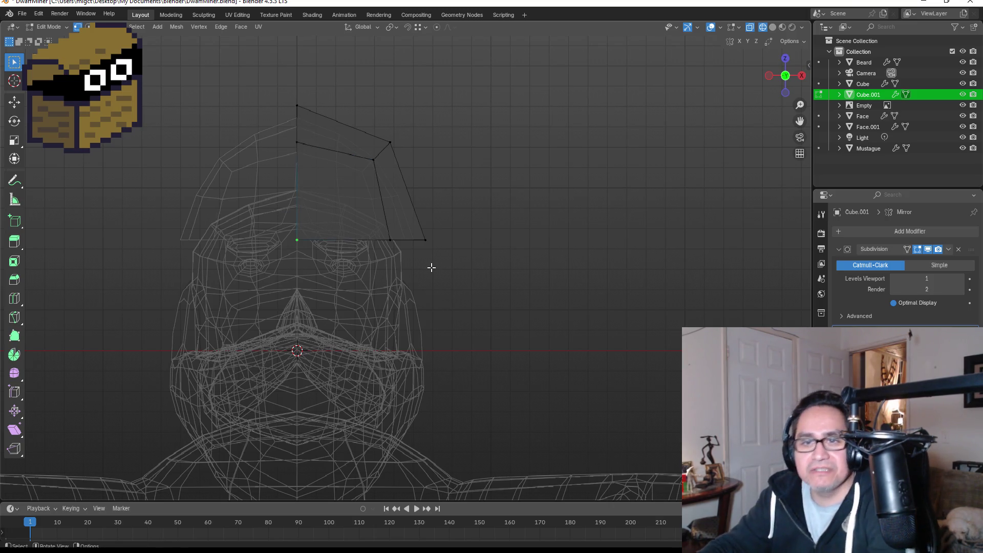
- Add a centred edge loop across the helmet half and lower its middle vertex
{"action": "key", "text": "ctrl+r"}
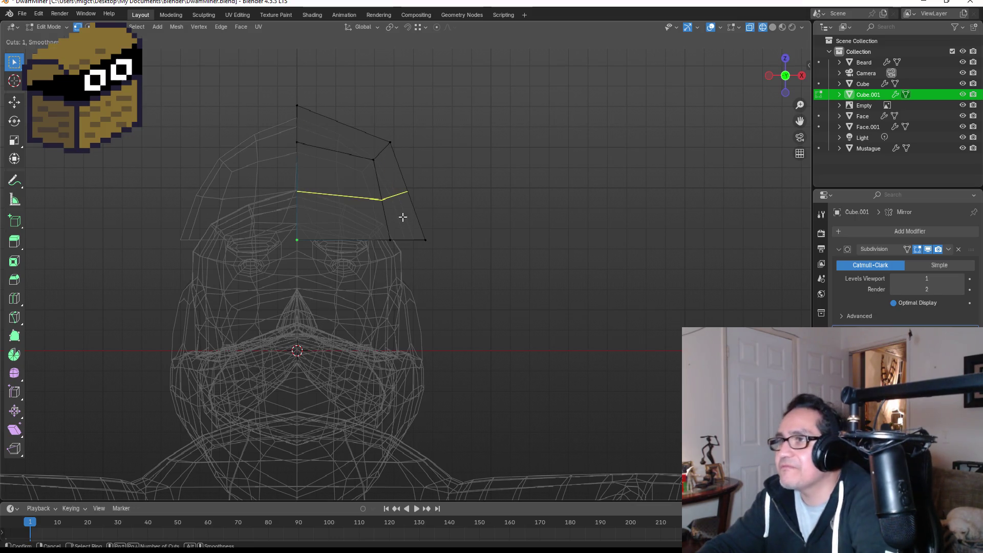
{"action": "left_click", "coordinate": [522, 220]}
{"action": "right_click", "coordinate": [357, 235]}
{"action": "left_click_drag", "start_coordinate": [266, 178], "coordinate": [333, 203]}
{"action": "key", "text": "g"}
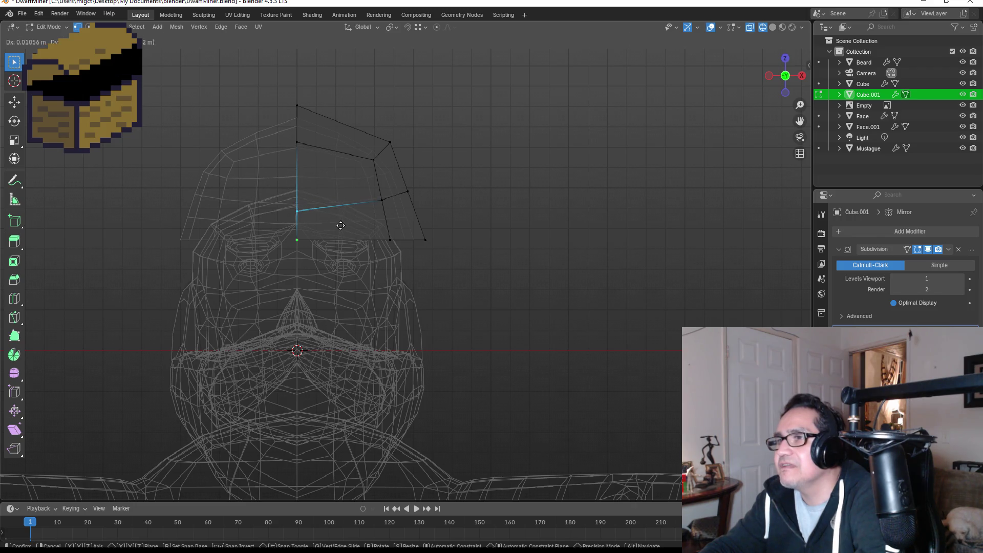
{"action": "left_click", "coordinate": [342, 254]}
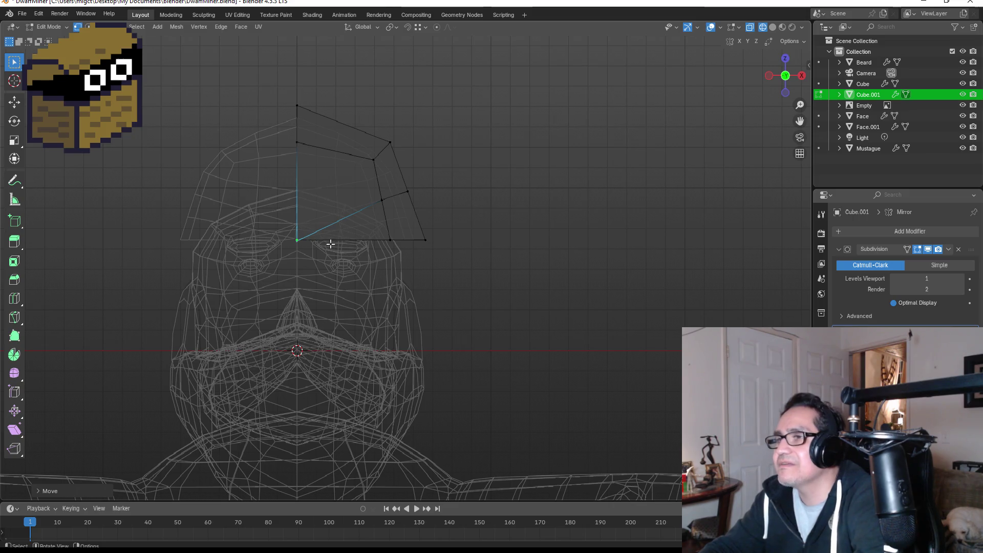
- Edit the helmet together with the Face mesh briefly, then select the helmet on its own
{"action": "key", "text": "Tab"}
{"action": "scroll", "coordinate": [204, 201], "scroll_direction": "up", "scroll_amount": 3}
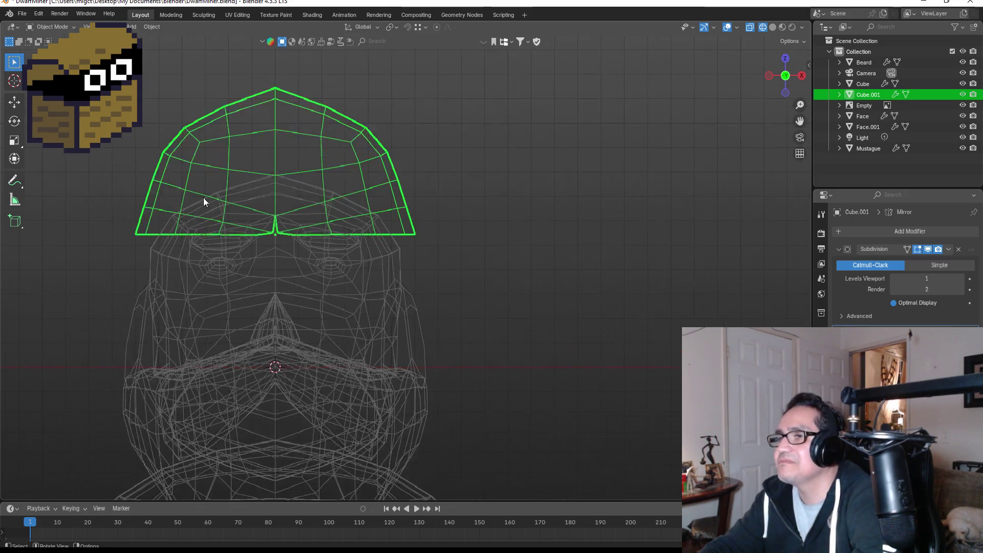
{"action": "left_click", "coordinate": [229, 198], "text": "shift"}
{"action": "key", "text": "Tab"}
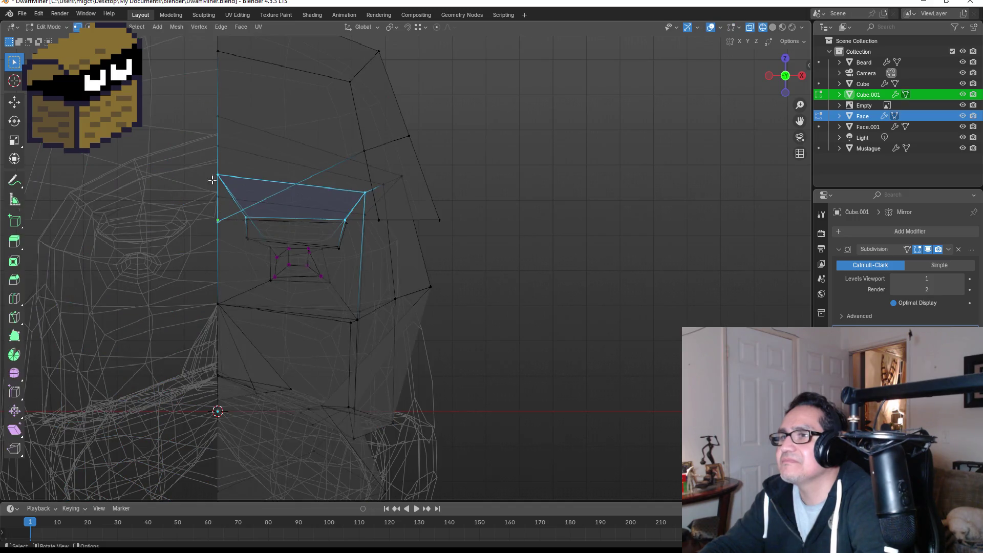
{"action": "middle_click_drag", "start_coordinate": [195, 163], "coordinate": [287, 185]}
{"action": "left_click", "coordinate": [332, 171]}
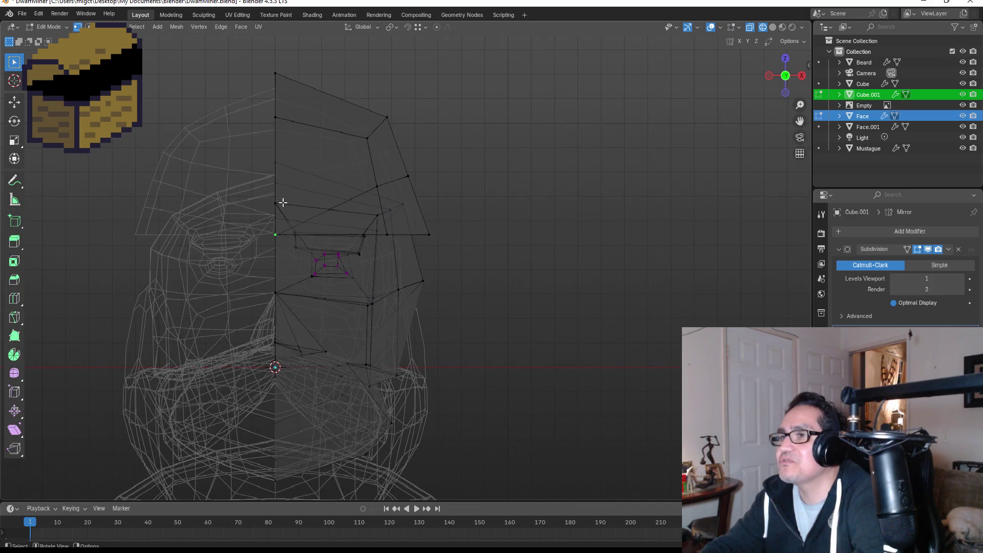
{"action": "key", "text": "Tab"}
{"action": "left_click", "coordinate": [306, 188]}
{"action": "left_click", "coordinate": [313, 171]}
- Merge the two overlapping brim vertices on the helmet's underside into one
{"action": "key", "text": "Tab"}
{"action": "left_click_drag", "start_coordinate": [252, 202], "coordinate": [303, 236]}
{"action": "mouse_move", "coordinate": [381, 203]}
{"action": "middle_mouse_down"}
{"action": "mouse_move", "coordinate": [404, 204]}
{"action": "mouse_move", "coordinate": [388, 206]}
{"action": "middle_mouse_up"}
{"action": "left_click", "coordinate": [367, 230]}
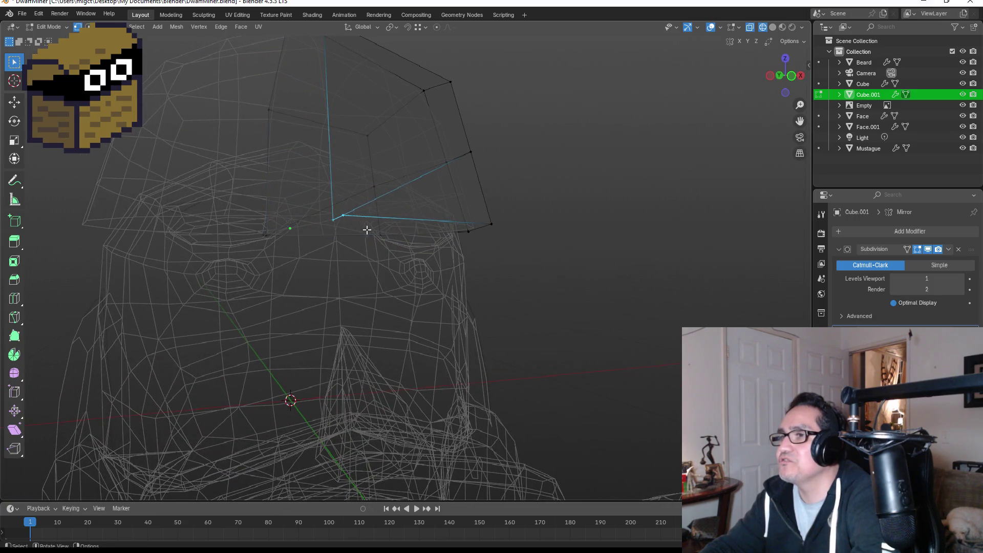
{"action": "key", "text": "m"}
{"action": "left_click", "coordinate": [377, 232]}
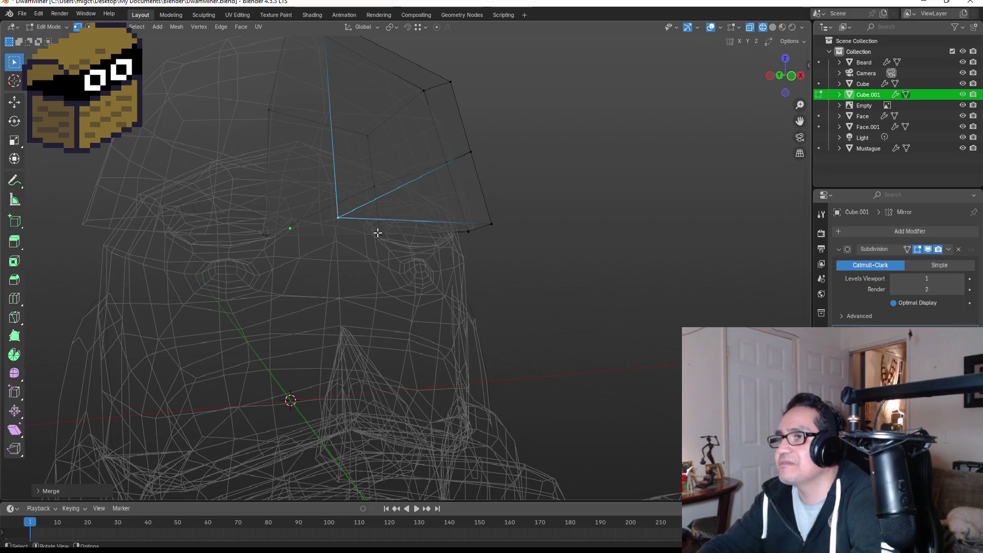
{"action": "key", "text": "Tab"}
{"action": "middle_click_drag", "start_coordinate": [563, 233], "coordinate": [517, 244], "text": "alt"}
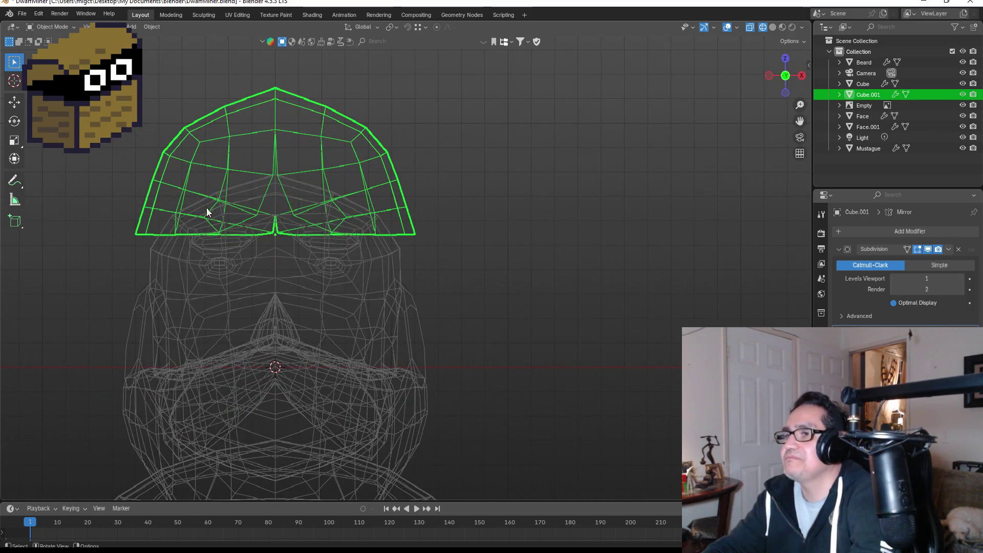
- Move the selected helmet vertex down
{"action": "key", "text": "Tab"}
{"action": "key", "text": "g"}
{"action": "left_click", "coordinate": [276, 260]}
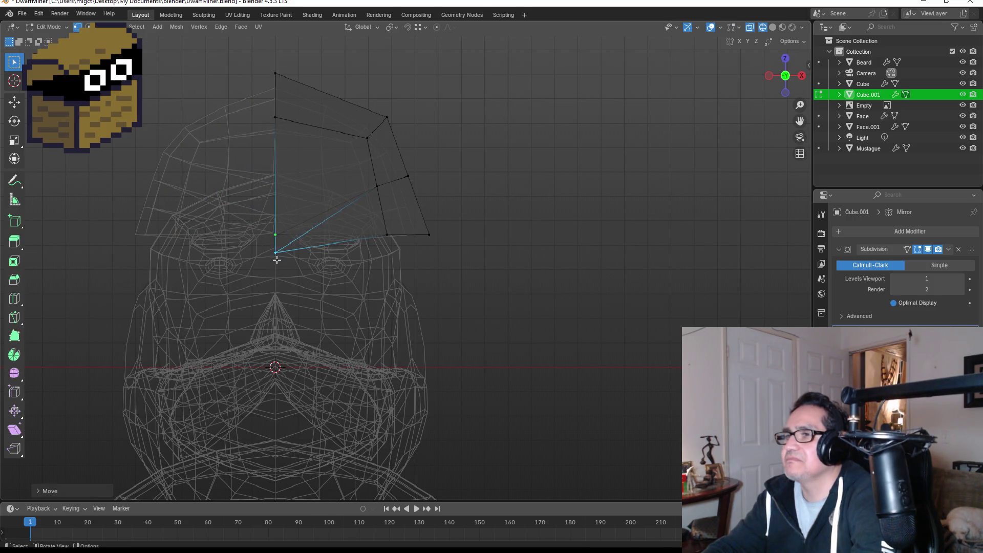
{"action": "key", "text": "Tab"}
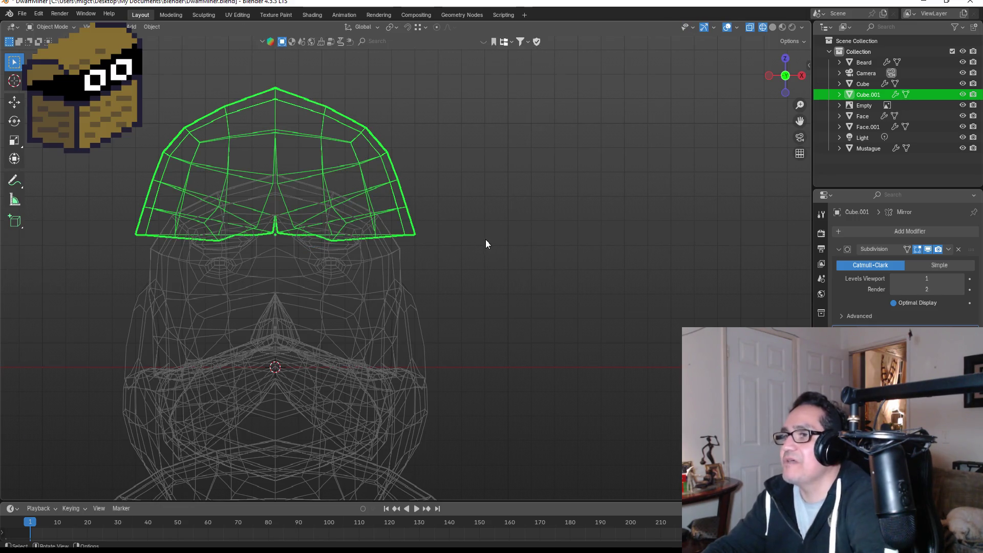
- Switch the viewport to material-colour shading and view the dwarf from a three-quarter angle
{"action": "key", "text": "z"}
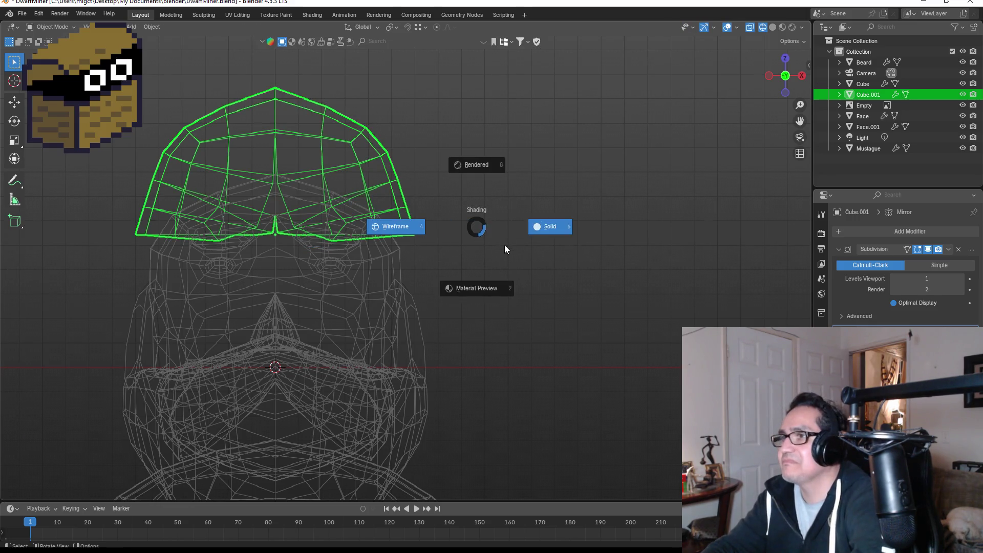
{"action": "left_click", "coordinate": [482, 286]}
{"action": "scroll", "coordinate": [366, 203], "scroll_direction": "down", "scroll_amount": 2}
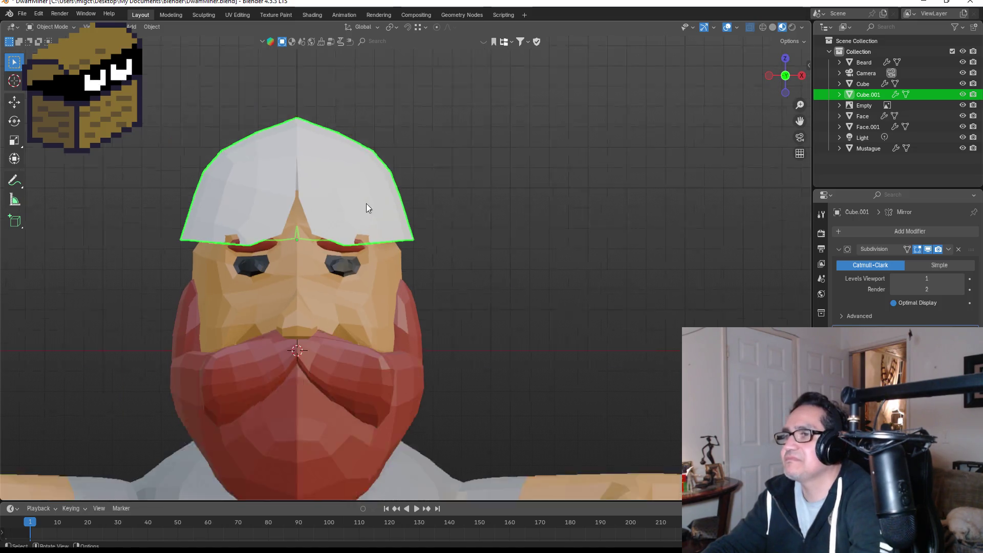
{"action": "mouse_move", "coordinate": [329, 194]}
{"action": "middle_mouse_down"}
{"action": "mouse_move", "coordinate": [447, 199]}
{"action": "mouse_move", "coordinate": [317, 214]}
{"action": "middle_mouse_up"}
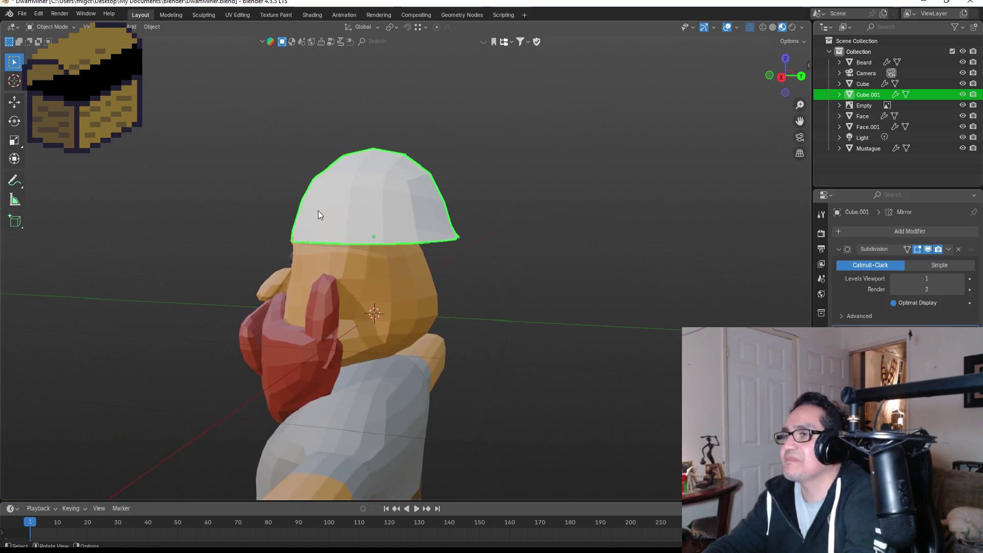
- In the right side view, move the cap brim's right-side vertices back to reshape the rear brim
{"action": "key", "text": "Tab"}
{"action": "left_click", "coordinate": [471, 238]}
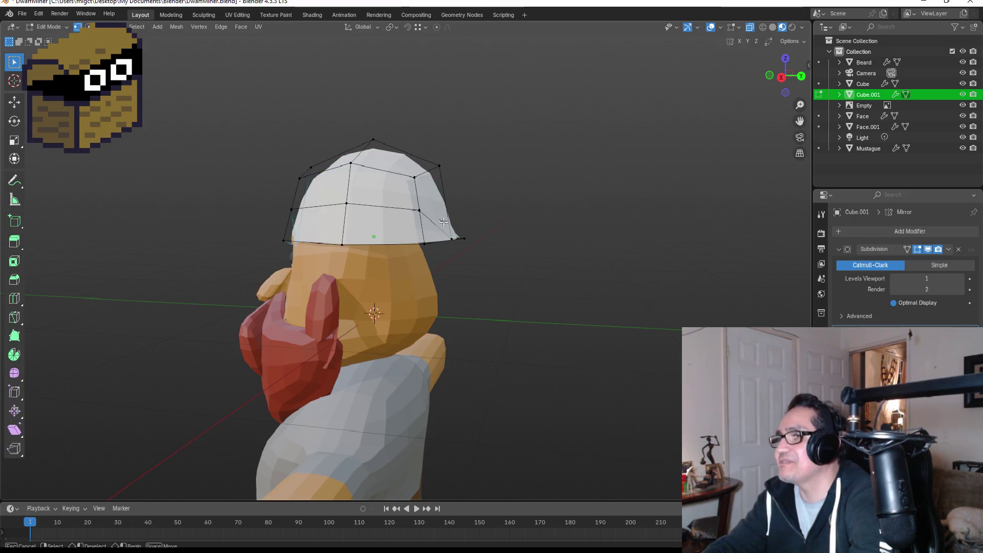
{"action": "key", "text": "KP_3"}
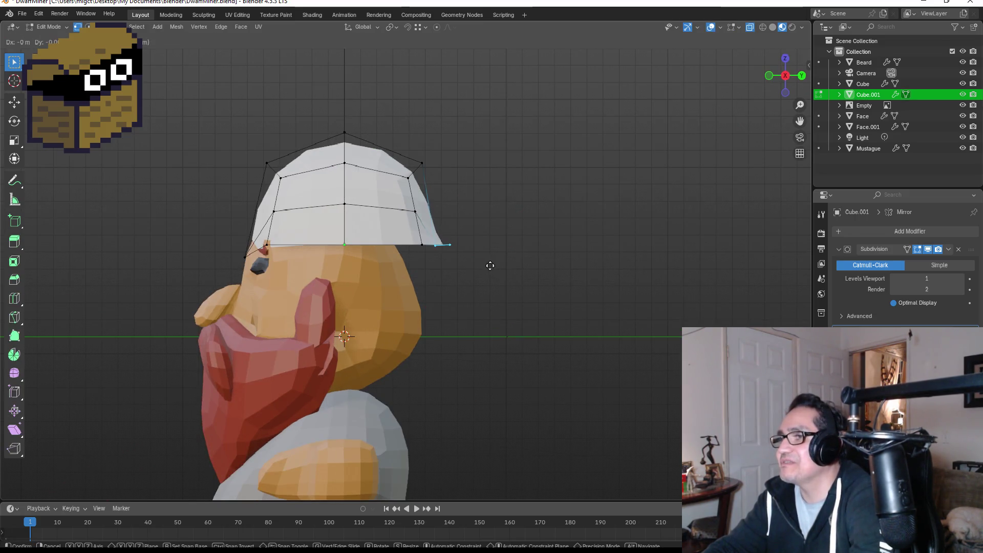
{"action": "mouse_move", "coordinate": [402, 142]}
{"action": "left_mouse_down"}
{"action": "mouse_move", "coordinate": [450, 226]}
{"action": "mouse_move", "coordinate": [488, 260]}
{"action": "left_mouse_up"}
{"action": "key", "text": "g"}
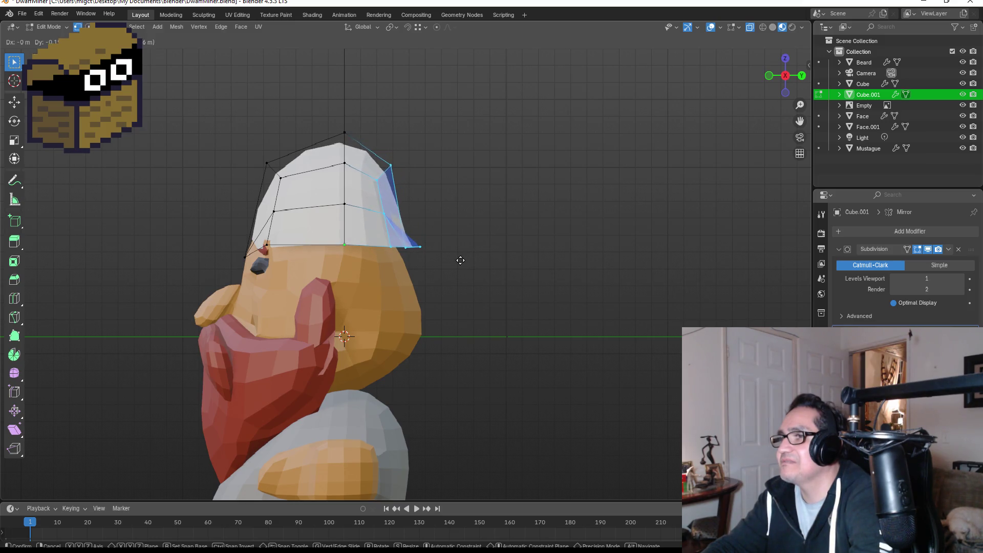
{"action": "left_click", "coordinate": [460, 260]}
{"action": "left_click", "coordinate": [407, 323]}
{"action": "key", "text": "Tab"}
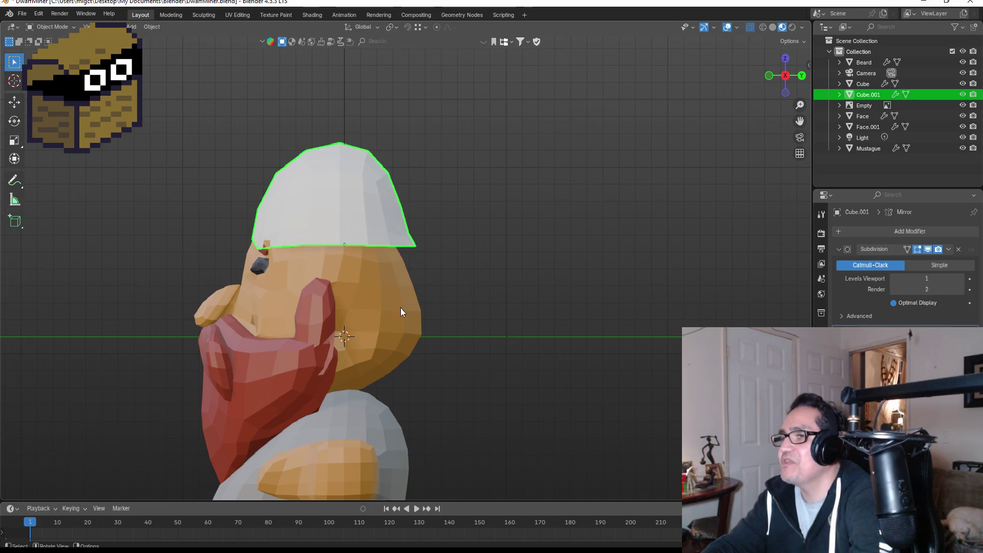
- Pull the Face mesh vertex at the cap edge toward the back to meet the cap
{"action": "left_click", "coordinate": [386, 299]}
{"action": "key", "text": "Tab"}
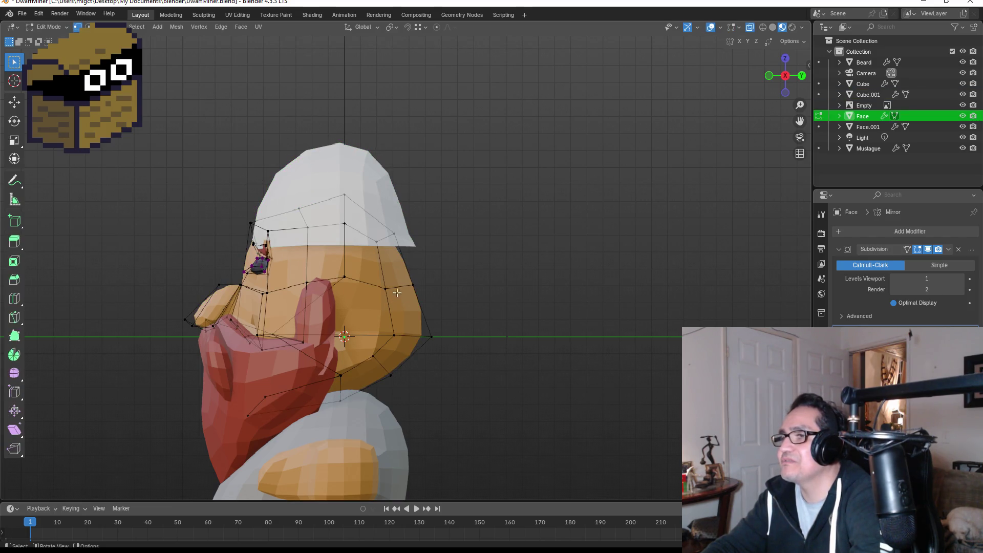
{"action": "left_click", "coordinate": [394, 233]}
{"action": "key", "text": "g"}
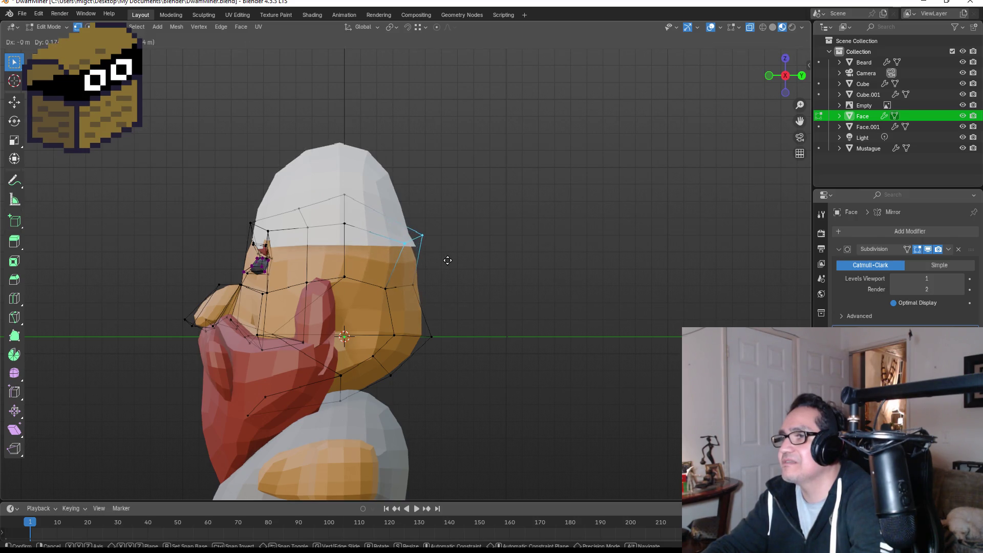
{"action": "left_click", "coordinate": [450, 259]}
{"action": "key", "text": "Tab"}
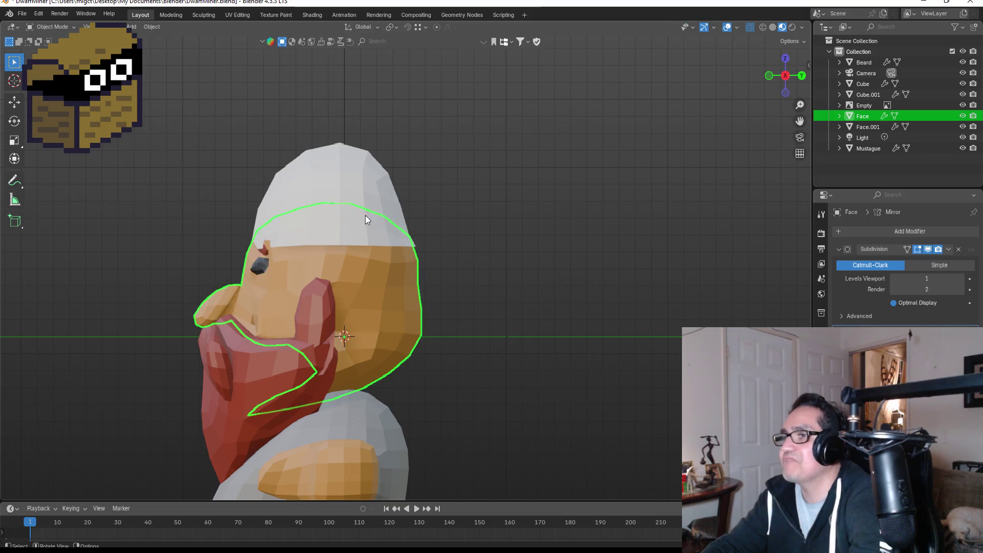
{"action": "left_click", "coordinate": [352, 193]}
{"action": "middle_click_drag", "start_coordinate": [389, 210], "coordinate": [585, 205]}
- In the front view, lower the cap's top-centre vertex vertically along Z
{"action": "key", "text": "Tab"}
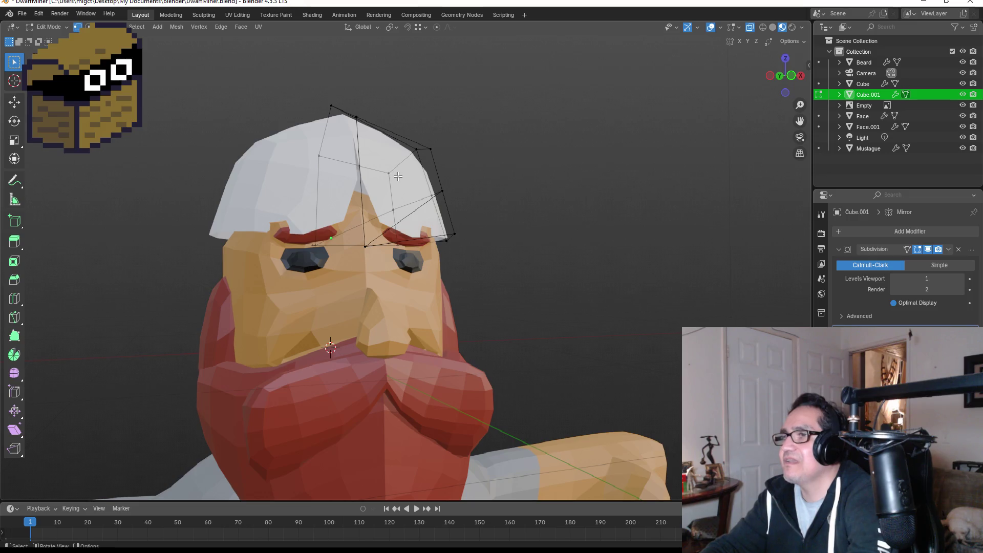
{"action": "key", "text": "KP_1"}
{"action": "mouse_move", "coordinate": [313, 164]}
{"action": "left_mouse_down"}
{"action": "mouse_move", "coordinate": [345, 201]}
{"action": "mouse_move", "coordinate": [346, 224]}
{"action": "left_mouse_up"}
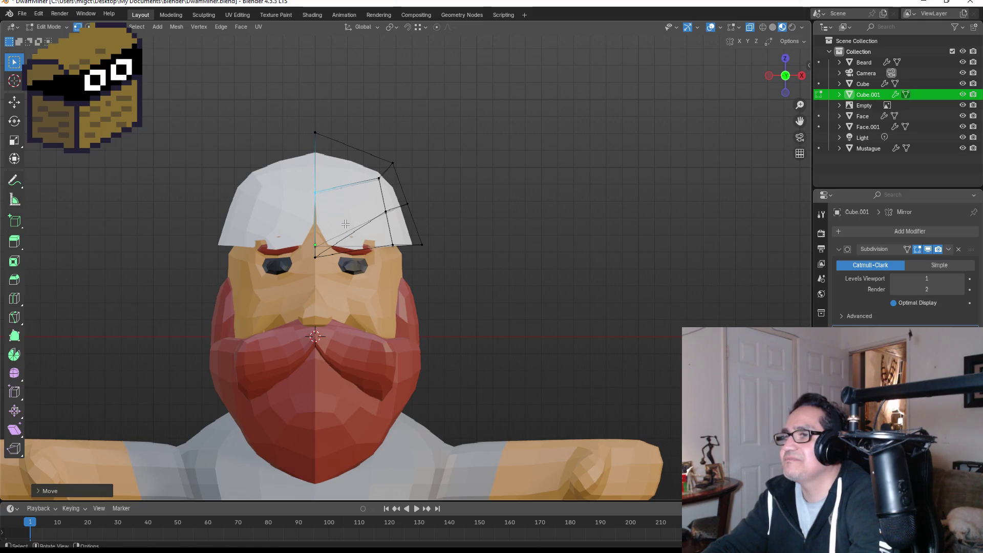
{"action": "key", "text": "g"}
{"action": "key", "text": "z"}
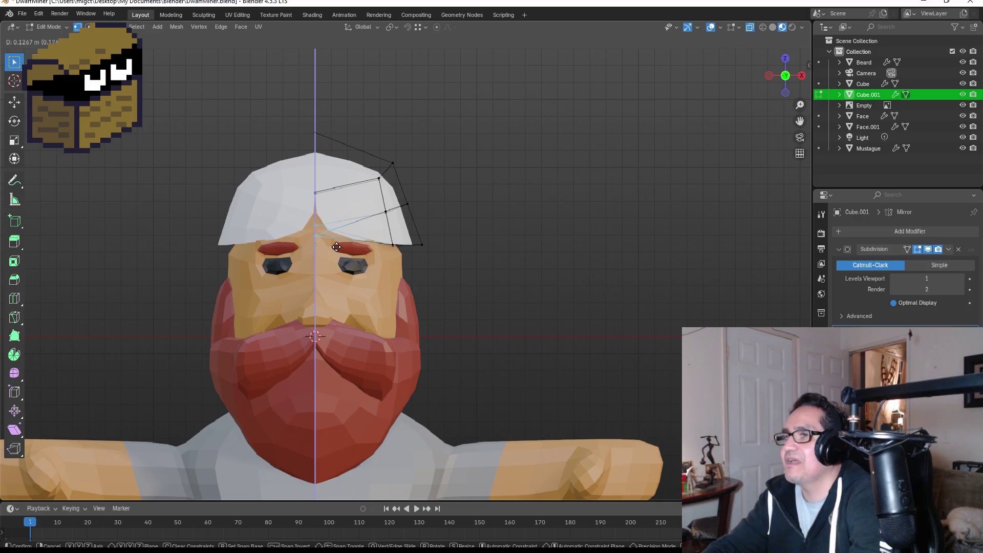
{"action": "left_click", "coordinate": [337, 245]}
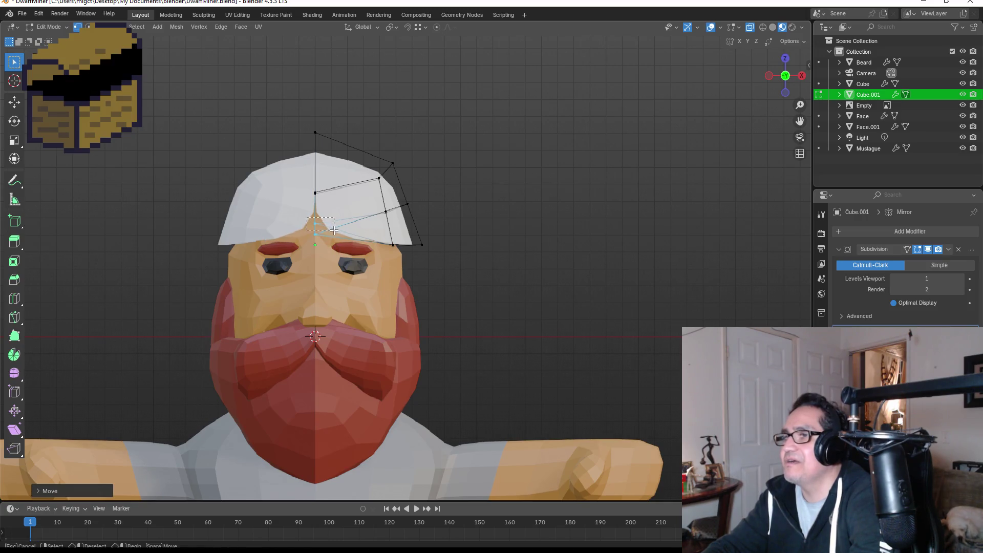
- Lower the cap's front-centre brim vertex into a slight dip over the brow
{"action": "left_click", "coordinate": [315, 224]}
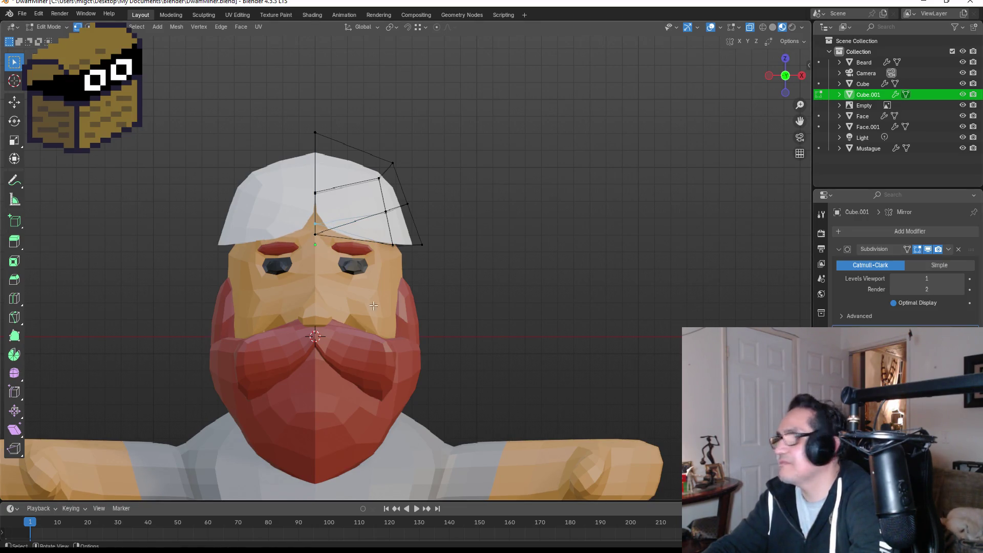
{"action": "key", "text": "g"}
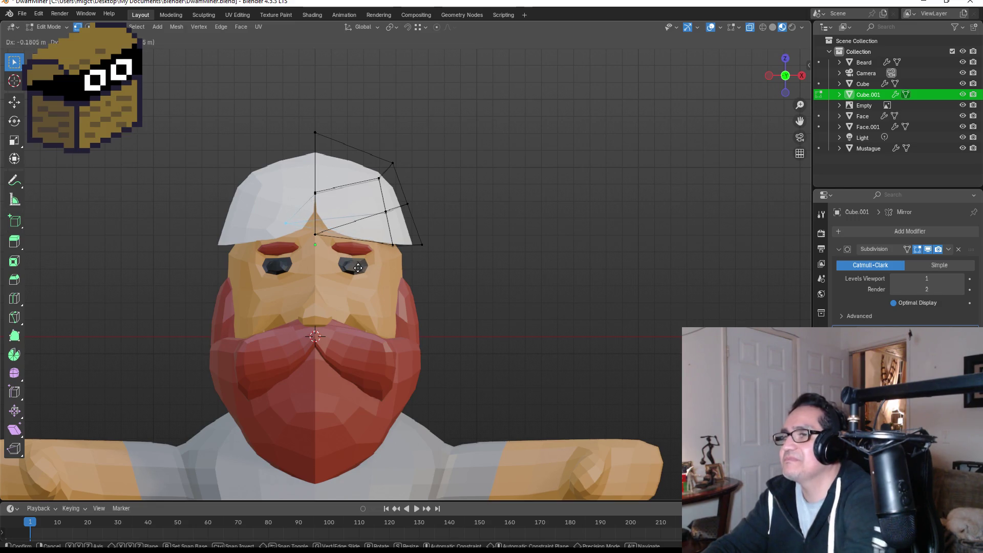
{"action": "left_click", "coordinate": [333, 249]}
{"action": "key", "text": "Tab"}
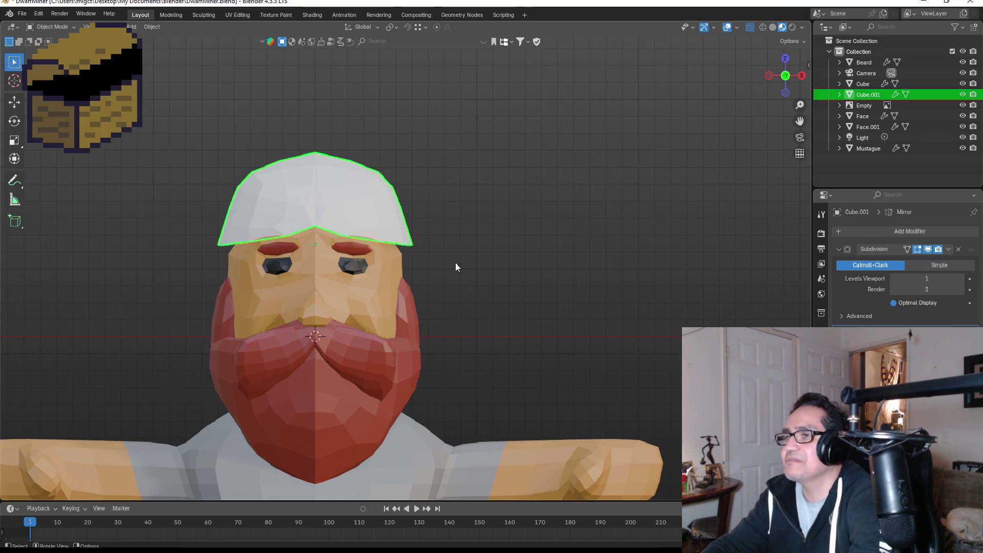
{"action": "scroll", "coordinate": [474, 263], "scroll_direction": "down", "scroll_amount": 3}
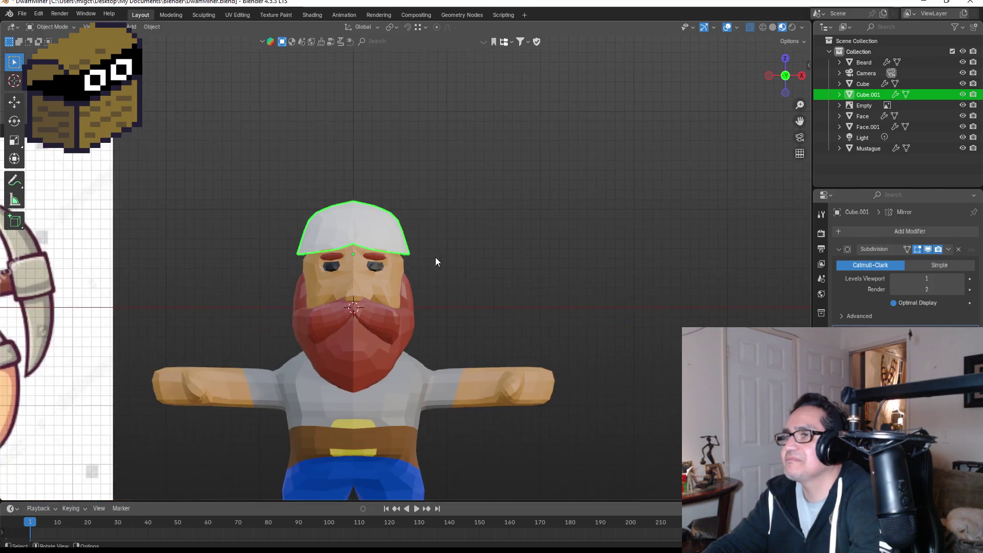
- Assign the existing Orange material to the Cube.001 helmet in Material Properties
{"action": "left_click", "coordinate": [464, 245]}
{"action": "left_click", "coordinate": [377, 228]}
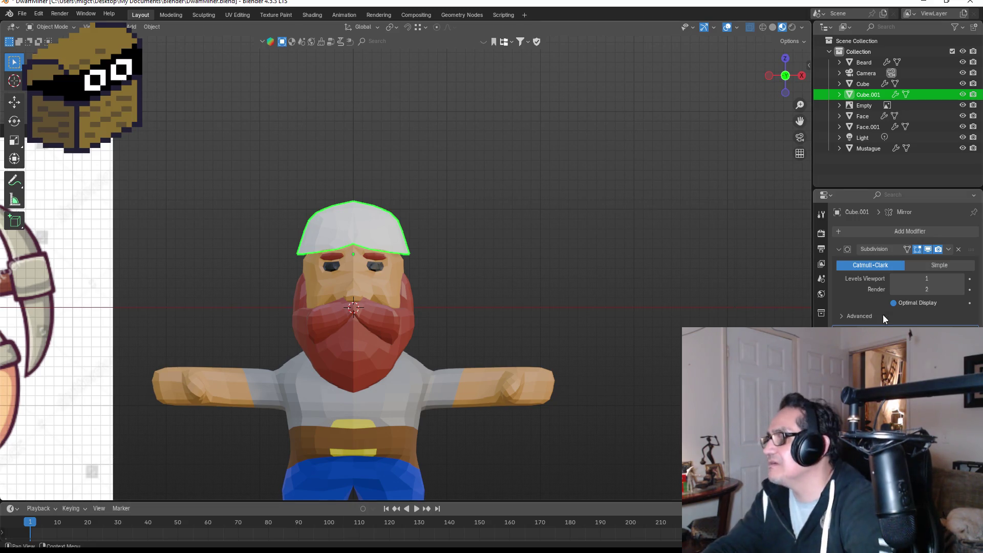
{"action": "left_click", "coordinate": [821, 417]}
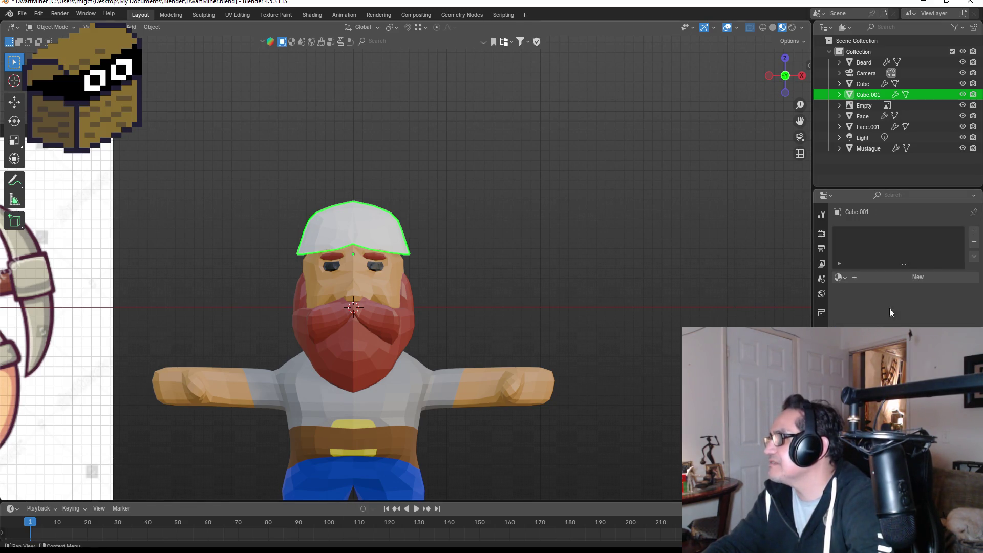
{"action": "left_click", "coordinate": [840, 277]}
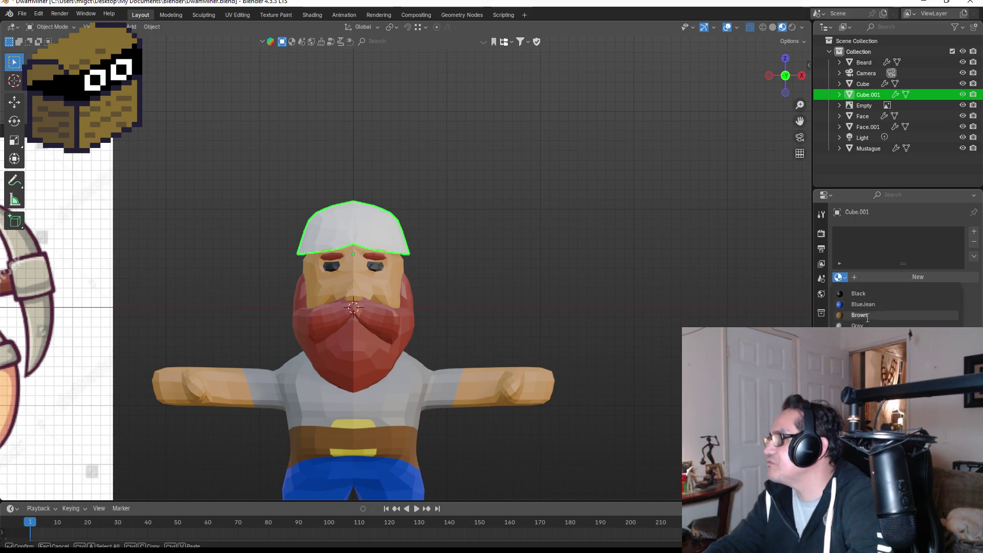
{"action": "left_click", "coordinate": [860, 337]}
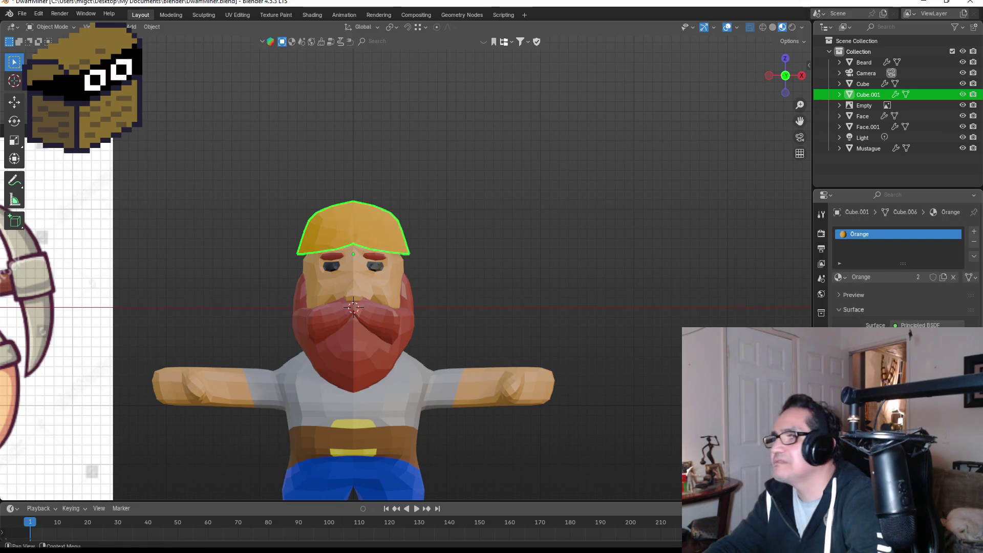
{"action": "left_click", "coordinate": [505, 259]}
{"action": "scroll", "coordinate": [489, 266], "scroll_direction": "down", "scroll_amount": 2}
{"action": "mouse_move", "coordinate": [512, 308]}
{"action": "middle_mouse_down"}
{"action": "mouse_move", "coordinate": [568, 309]}
{"action": "mouse_move", "coordinate": [478, 313]}
{"action": "mouse_move", "coordinate": [332, 297]}
{"action": "mouse_move", "coordinate": [259, 311]}
{"action": "mouse_move", "coordinate": [413, 274]}
{"action": "middle_mouse_up"}
{"action": "left_click", "coordinate": [443, 253]}
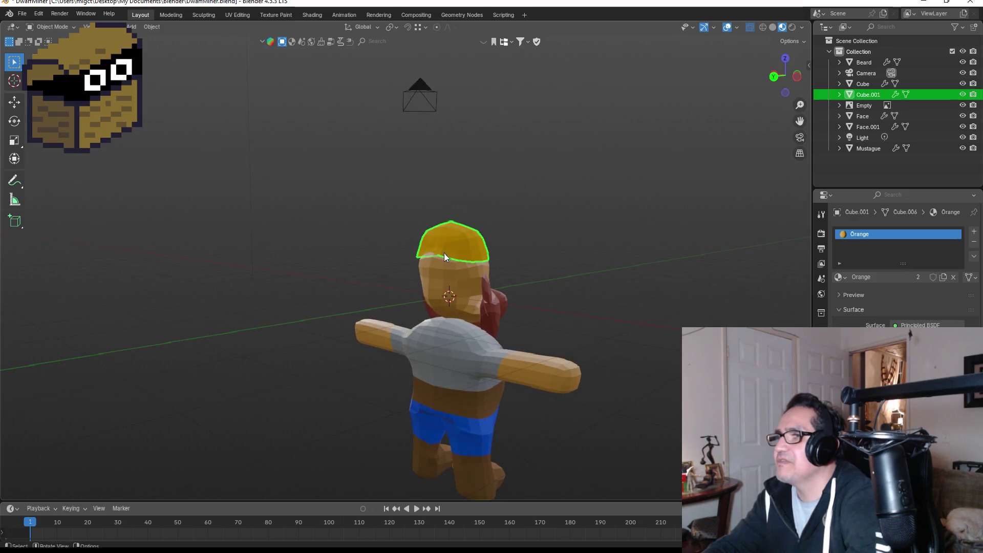
- Lower the helmet along Z, scale it up, and readjust its height on the head
{"action": "key", "text": "g"}
{"action": "key", "text": "z"}
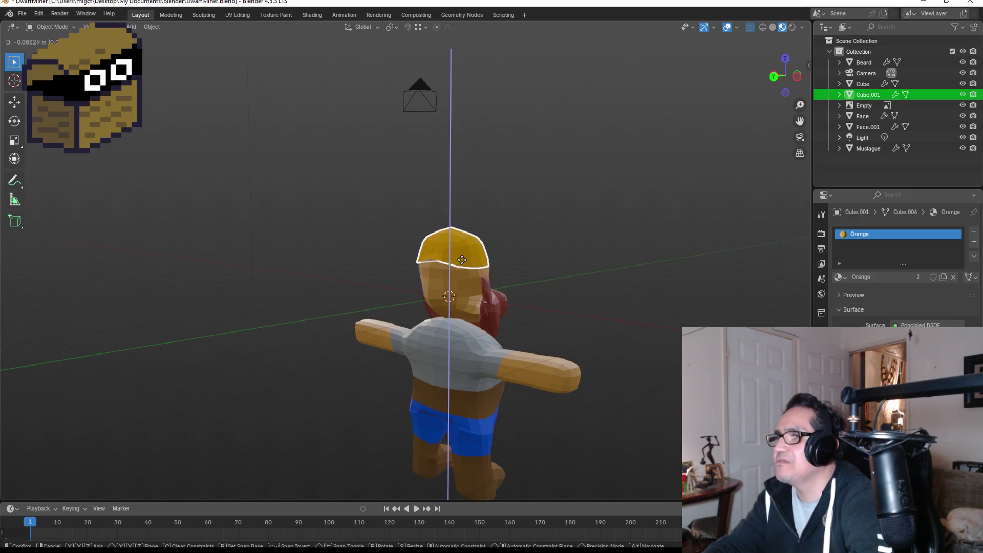
{"action": "left_click", "coordinate": [461, 260]}
{"action": "middle_click_drag", "start_coordinate": [618, 280], "coordinate": [447, 276]}
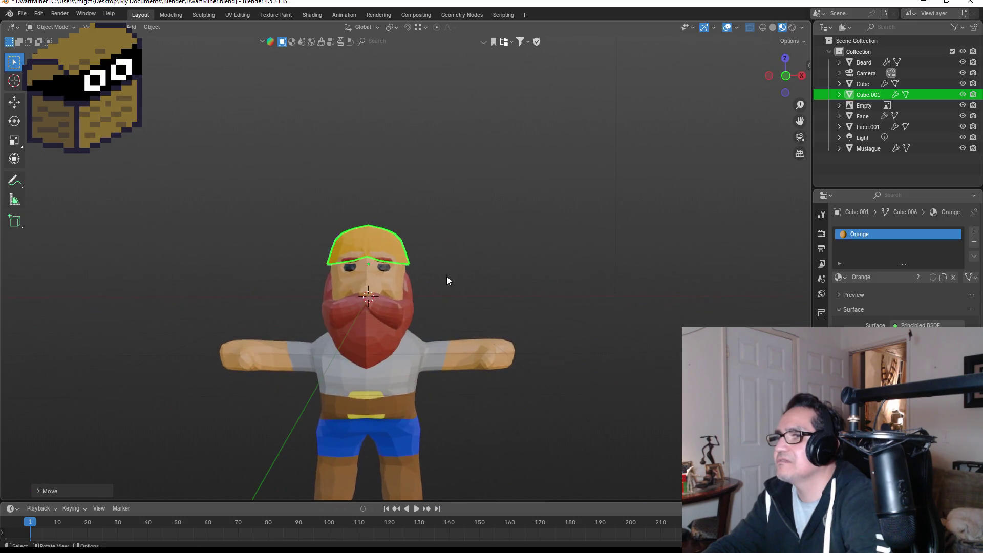
{"action": "left_click", "coordinate": [450, 272]}
{"action": "scroll", "coordinate": [438, 270], "scroll_direction": "up", "scroll_amount": 4}
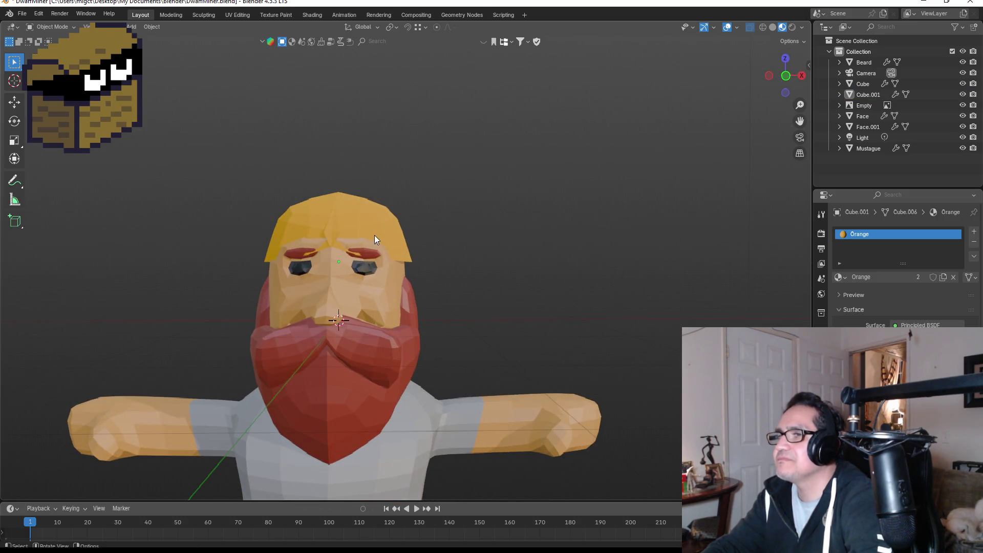
{"action": "left_click", "coordinate": [376, 237]}
{"action": "key", "text": "s"}
{"action": "left_click", "coordinate": [390, 235]}
{"action": "key", "text": "g"}
{"action": "key", "text": "z"}
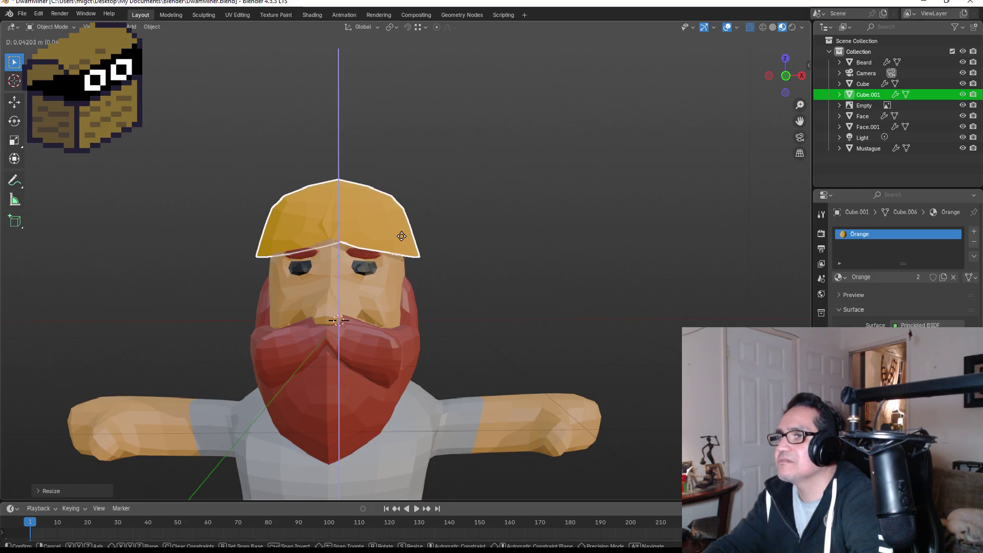
{"action": "left_click", "coordinate": [401, 236]}
- In the front view, move the helmet's lower-right brim edge inward
{"action": "middle_click_drag", "start_coordinate": [495, 251], "coordinate": [403, 248]}
{"action": "key", "text": "KP_1"}
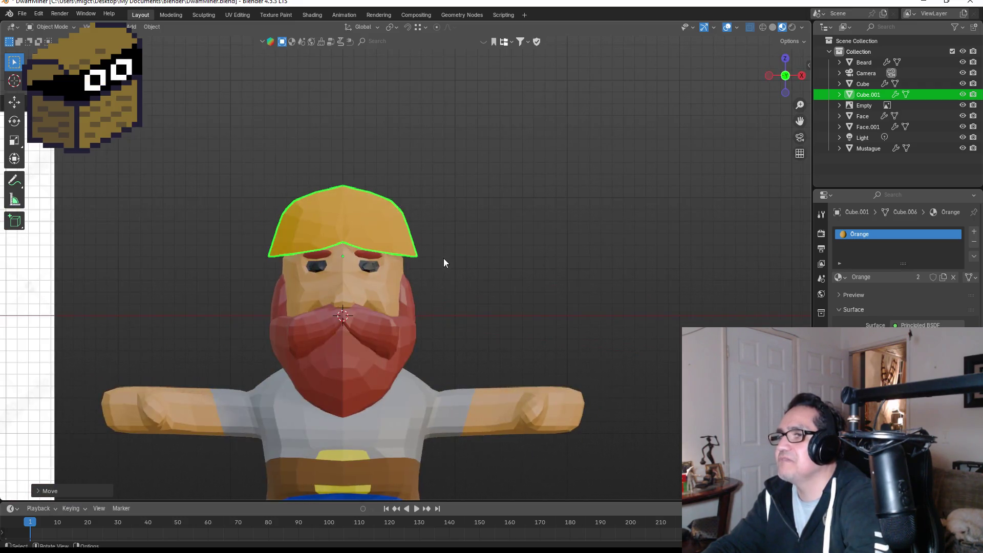
{"action": "key", "text": "Tab"}
{"action": "left_click", "coordinate": [419, 257]}
{"action": "key", "text": "g"}
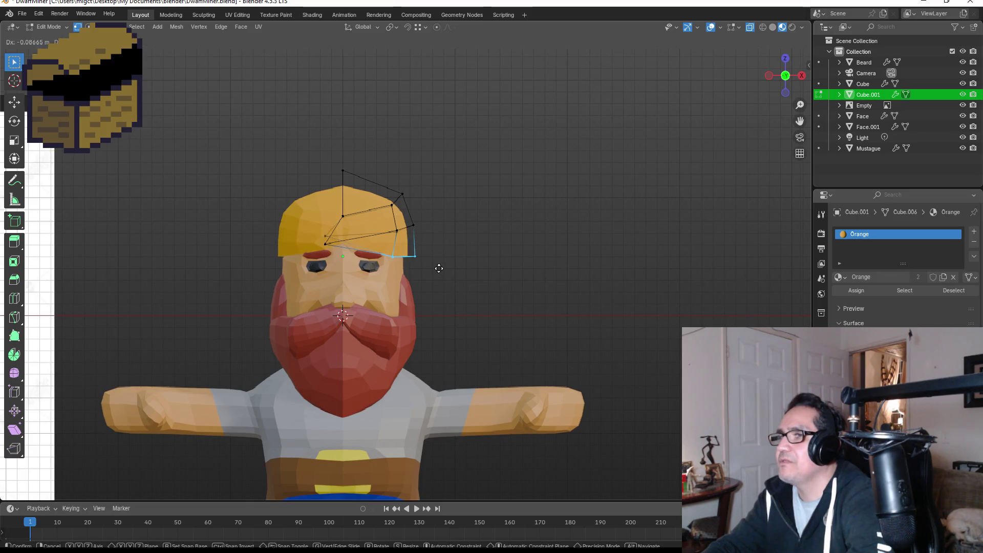
{"action": "left_click", "coordinate": [439, 269]}
{"action": "mouse_move", "coordinate": [441, 275]}
{"action": "middle_mouse_down"}
{"action": "mouse_move", "coordinate": [463, 267]}
{"action": "mouse_move", "coordinate": [425, 277]}
{"action": "middle_mouse_up"}
{"action": "key", "text": "Tab"}
{"action": "key", "text": "KP_1"}
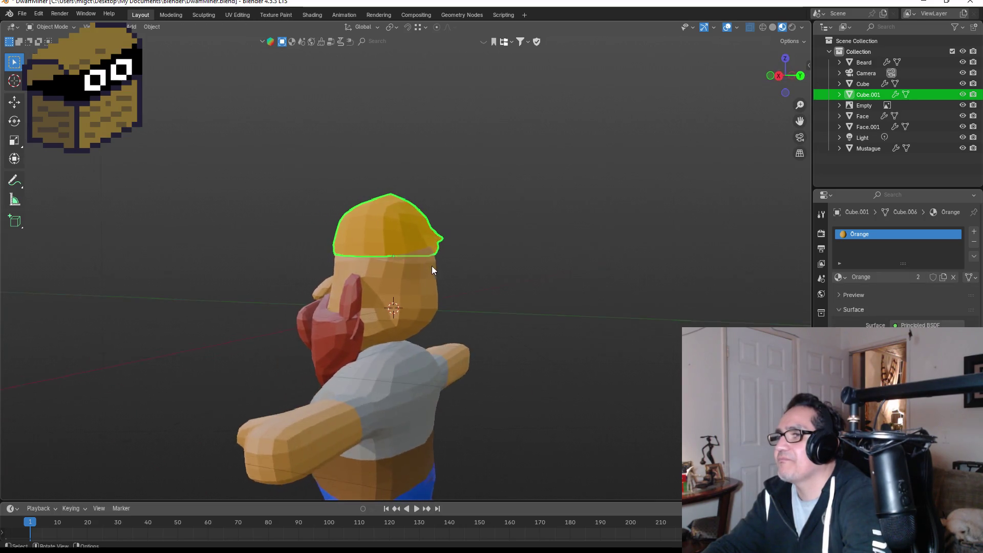
{"action": "key", "text": "KP_3"}
- In the right side view, move the back brim tip vertex to round the cap's outline
{"action": "key", "text": "Tab"}
{"action": "key", "text": "b"}
{"action": "left_click_drag", "start_coordinate": [418, 231], "coordinate": [443, 252]}
{"action": "key", "text": "g"}
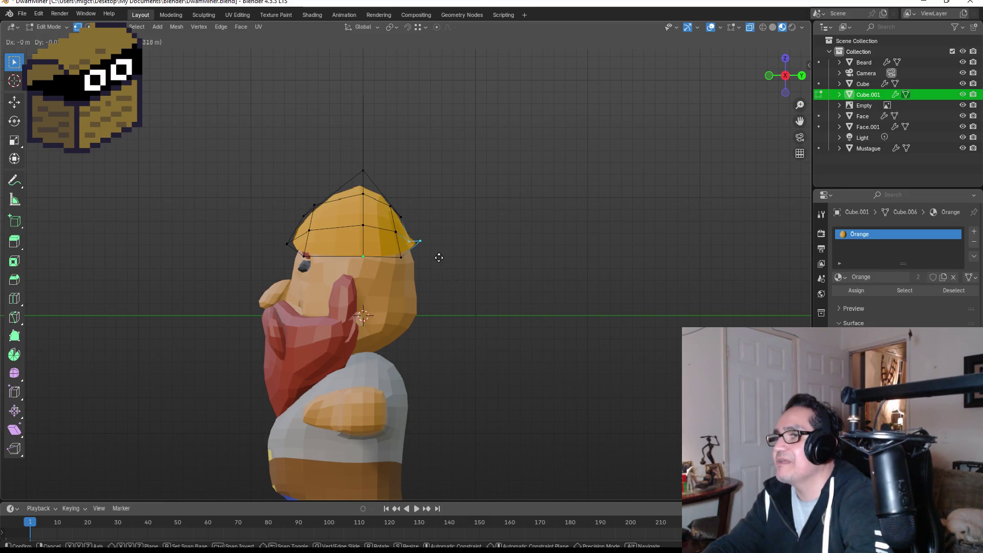
{"action": "left_click", "coordinate": [438, 260]}
{"action": "mouse_move", "coordinate": [437, 261]}
{"action": "middle_mouse_down"}
{"action": "mouse_move", "coordinate": [461, 263]}
{"action": "mouse_move", "coordinate": [348, 262]}
{"action": "mouse_move", "coordinate": [361, 285]}
{"action": "mouse_move", "coordinate": [458, 293]}
{"action": "middle_mouse_up"}
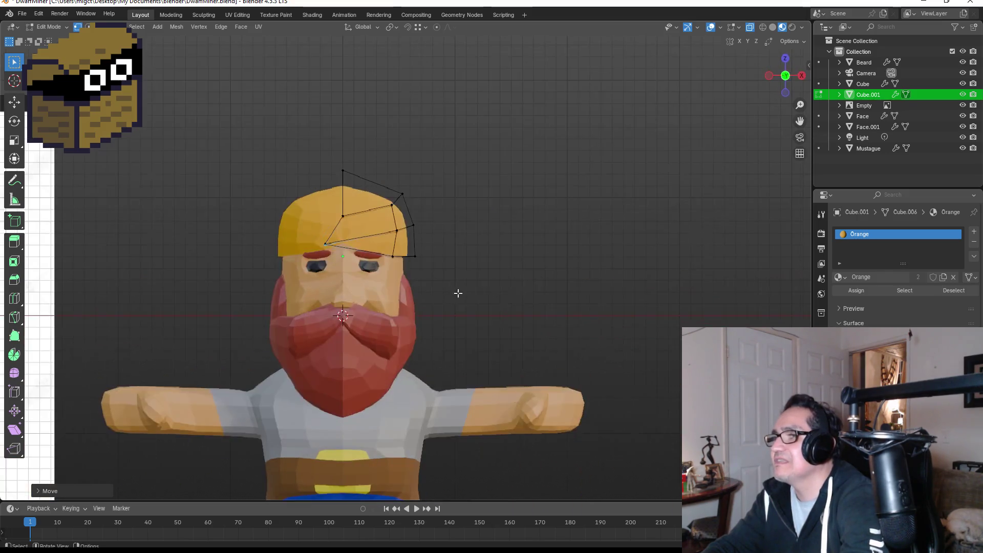
{"action": "key", "text": "Tab"}
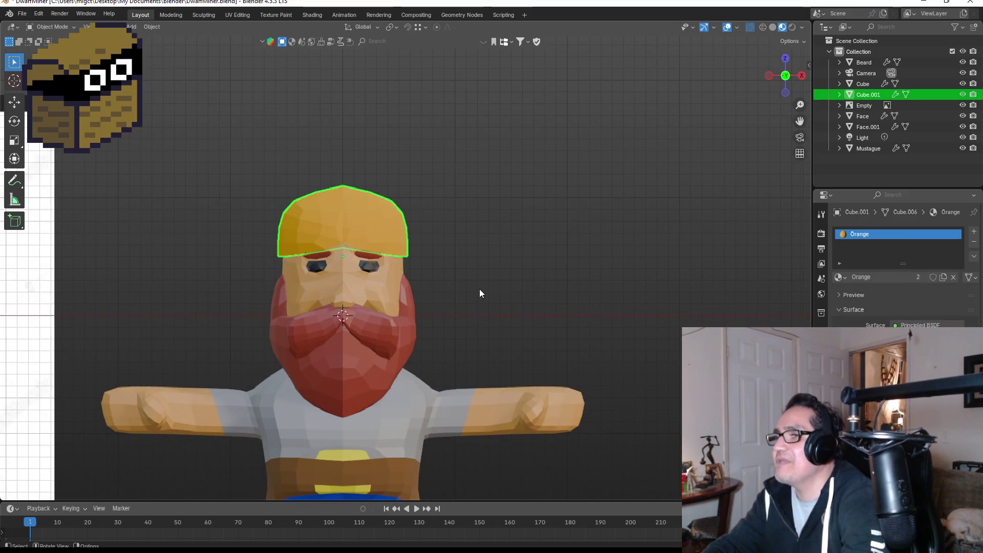
{"action": "key", "text": "grave"}
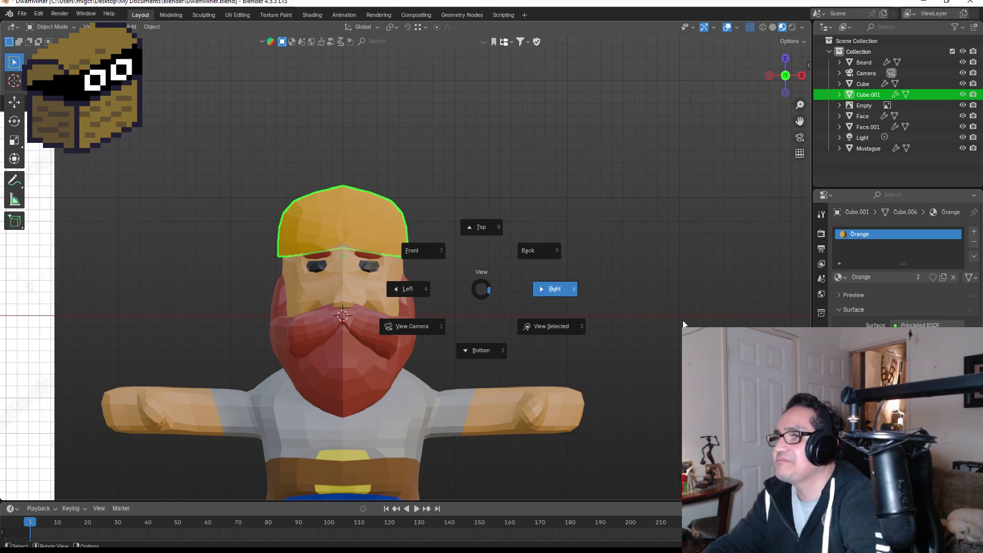
{"action": "left_click", "coordinate": [692, 317]}
{"action": "key", "text": "KP_1"}
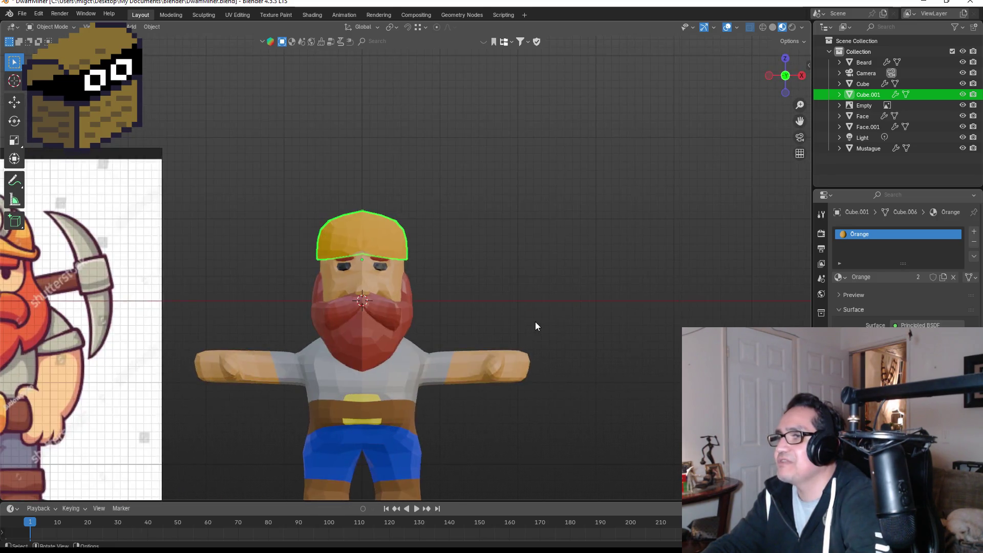
- Select the dwarf's body mesh and frame it in the front view
{"action": "scroll", "coordinate": [535, 321], "scroll_direction": "down", "scroll_amount": 4}
{"action": "left_click", "coordinate": [453, 361]}
{"action": "left_click", "coordinate": [403, 325]}
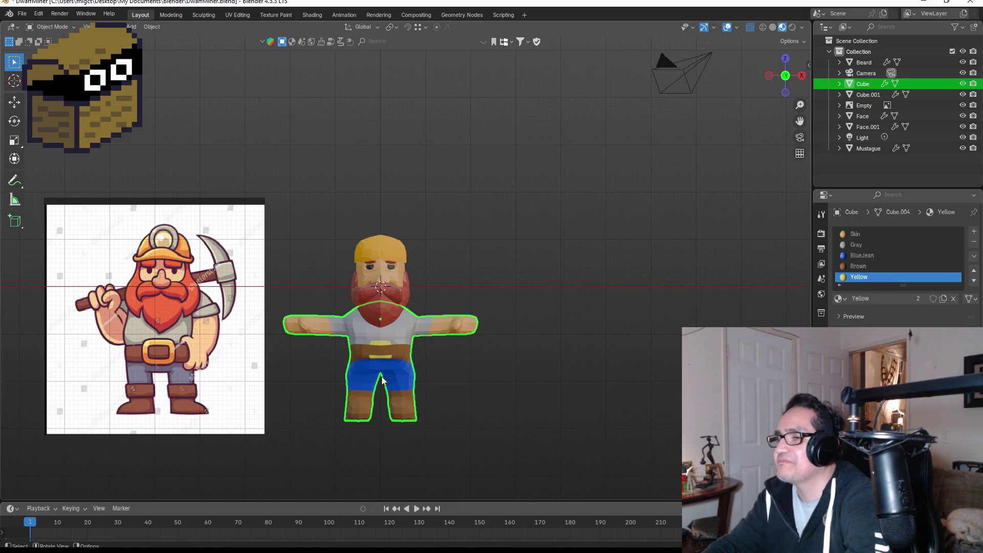
{"action": "scroll", "coordinate": [407, 383], "scroll_direction": "up", "scroll_amount": 1}
{"action": "key", "text": "Tab"}
{"action": "key", "text": "Tab"}
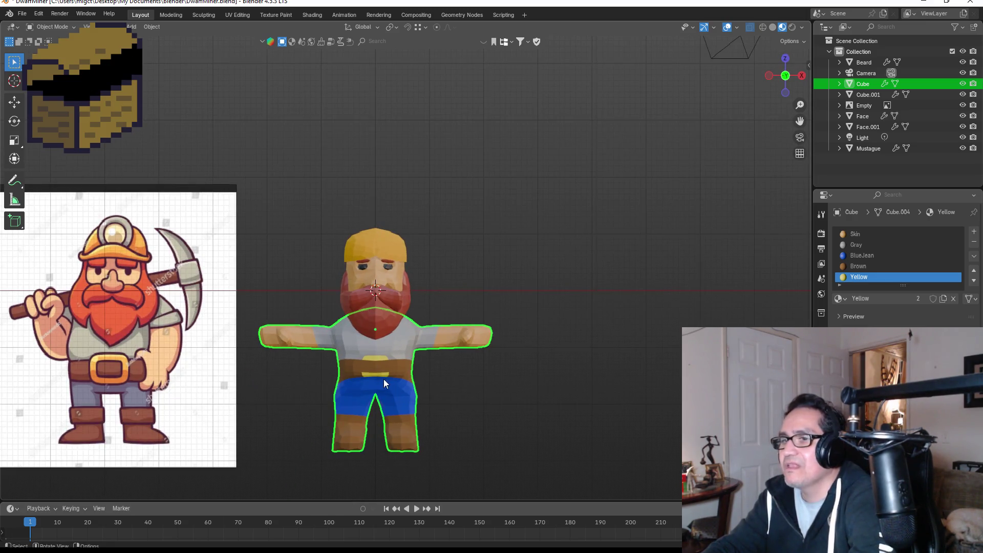
{"action": "scroll", "coordinate": [394, 377], "scroll_direction": "up", "scroll_amount": 1}
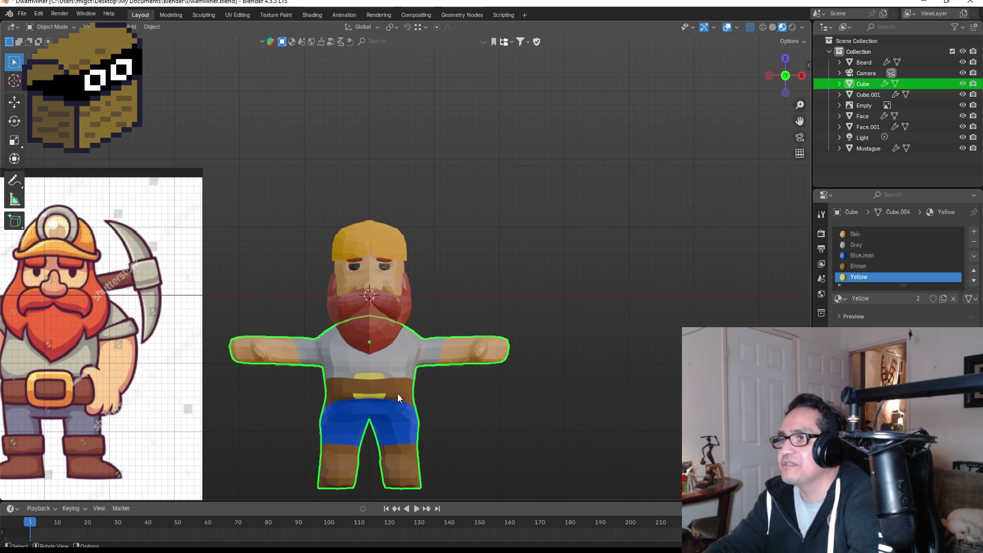
{"action": "middle_click_drag", "start_coordinate": [397, 393], "coordinate": [412, 387]}
{"action": "key", "text": "KP_1"}
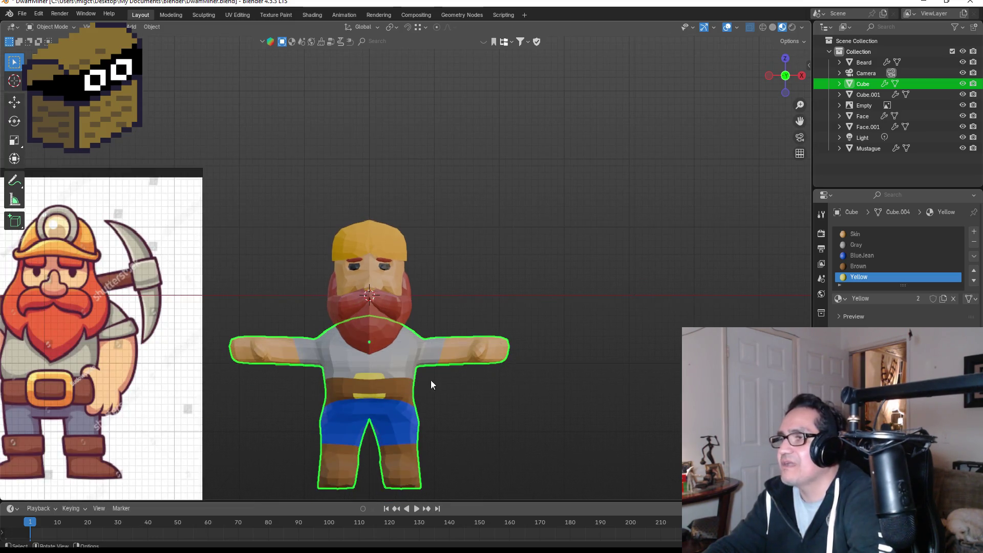
{"action": "scroll", "coordinate": [479, 262], "scroll_direction": "up", "scroll_amount": 7}
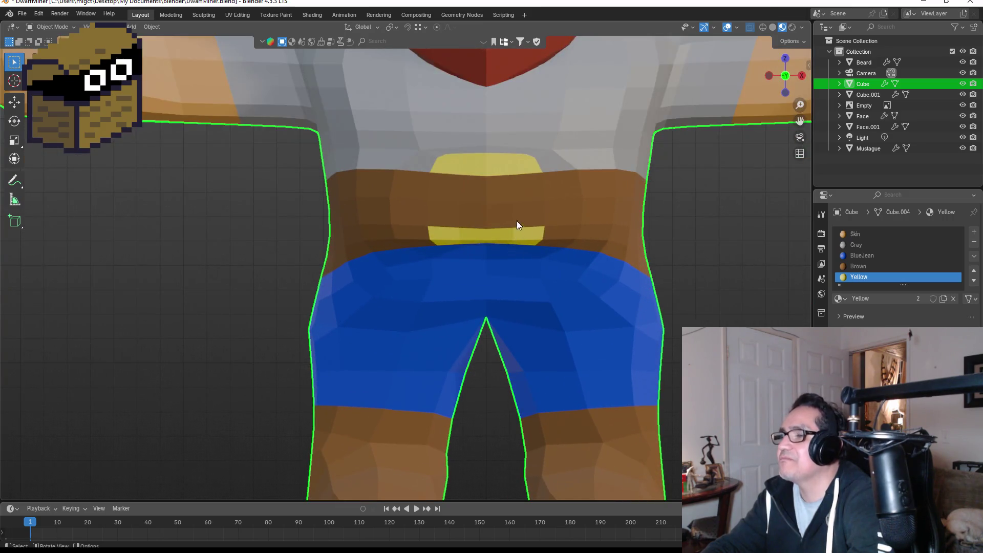
- Knife-cut a vertical line through the belt from top to bottom in Edit Mode
{"action": "key", "text": "Tab"}
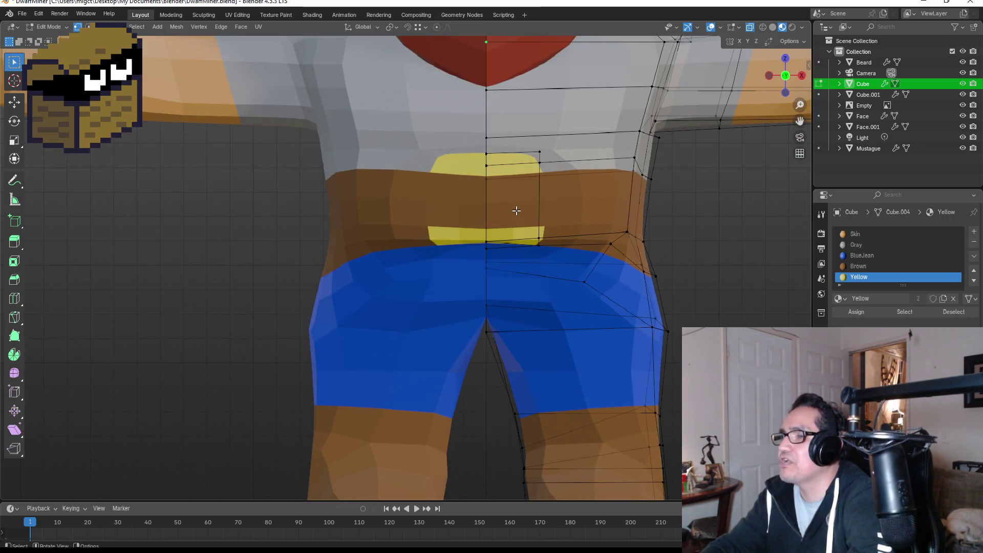
{"action": "key", "text": "k"}
{"action": "left_click", "coordinate": [486, 165]}
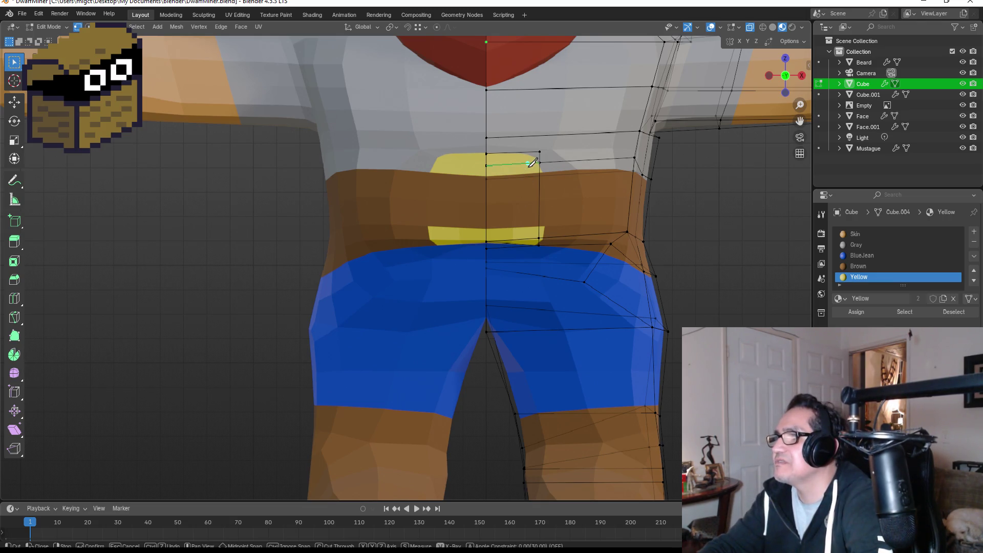
{"action": "left_click", "coordinate": [531, 239]}
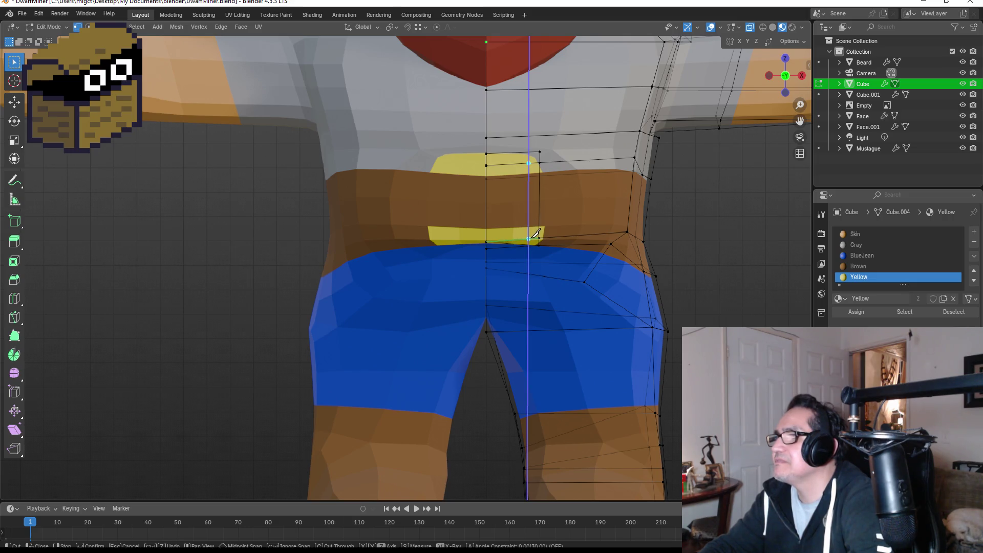
{"action": "key", "text": "Return"}
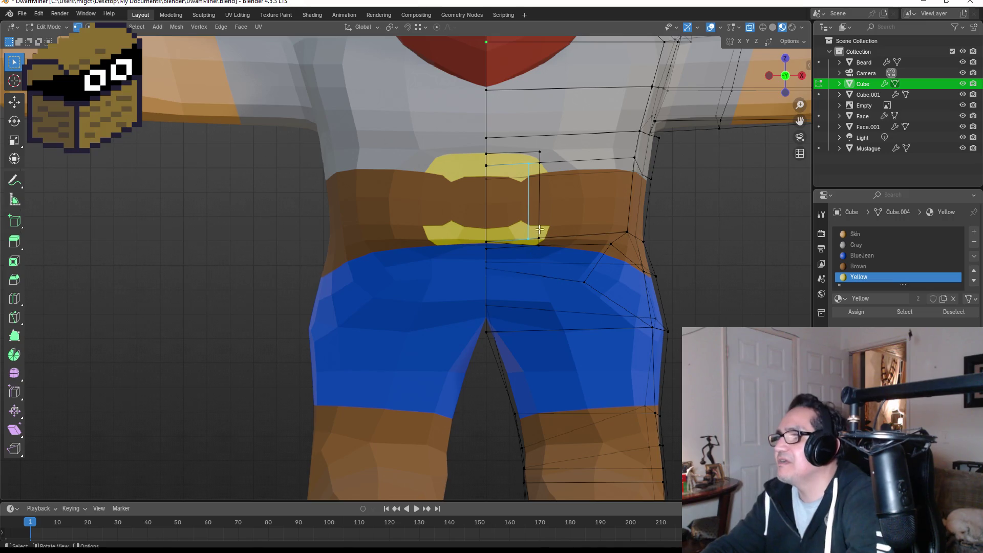
- Give the narrow strip beside the buckle the Yellow material and return to Object Mode
{"action": "key", "text": "3"}
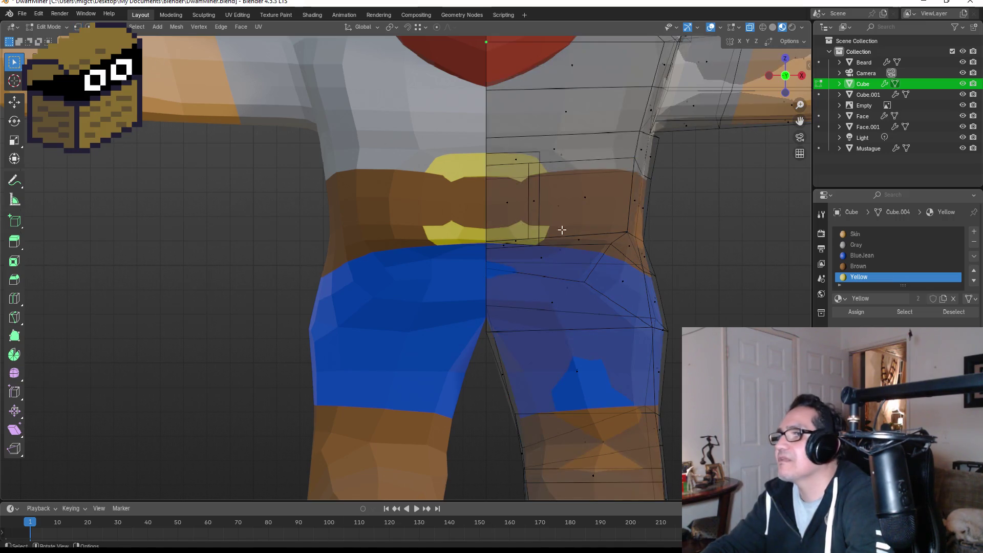
{"action": "left_click", "coordinate": [532, 188]}
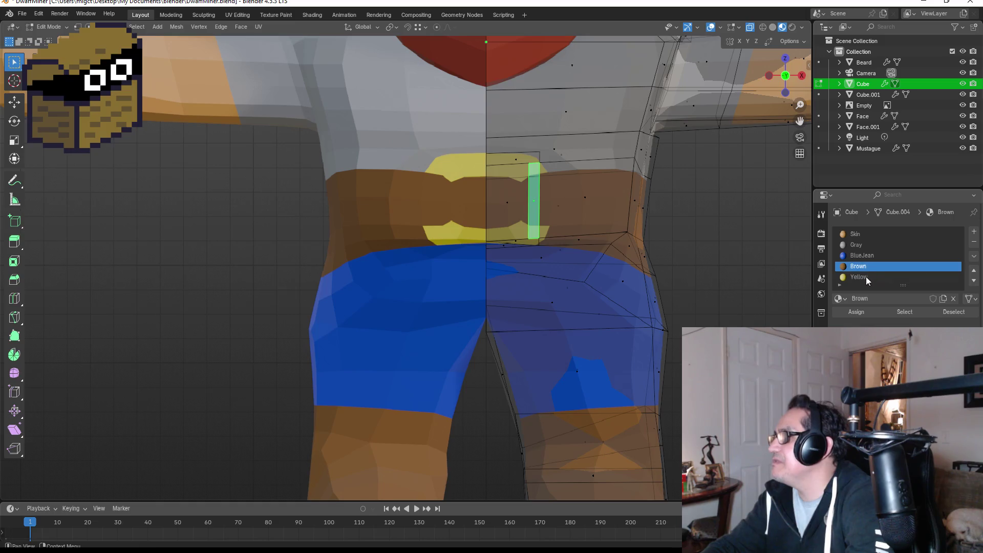
{"action": "left_click", "coordinate": [856, 312]}
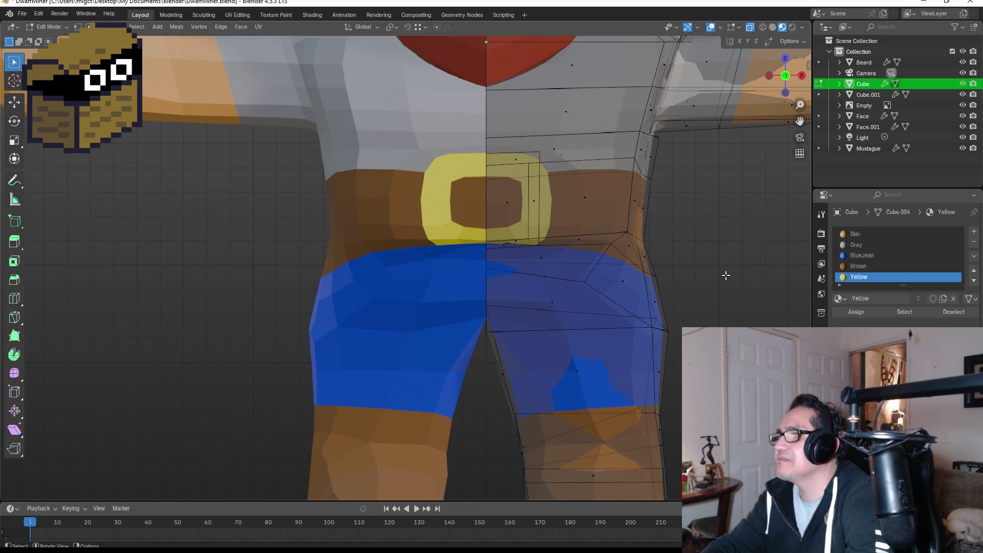
{"action": "key", "text": "Tab"}
{"action": "scroll", "coordinate": [726, 274], "scroll_direction": "down", "scroll_amount": 4}
{"action": "scroll", "coordinate": [700, 269], "scroll_direction": "down", "scroll_amount": 3}
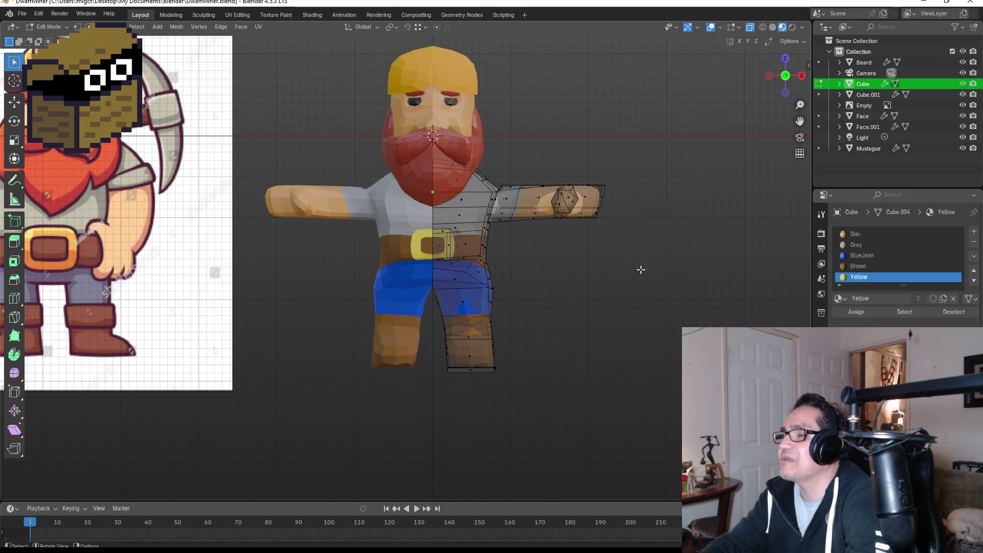
- Shade the dwarf's body smooth
{"action": "scroll", "coordinate": [583, 267], "scroll_direction": "down", "scroll_amount": 1}
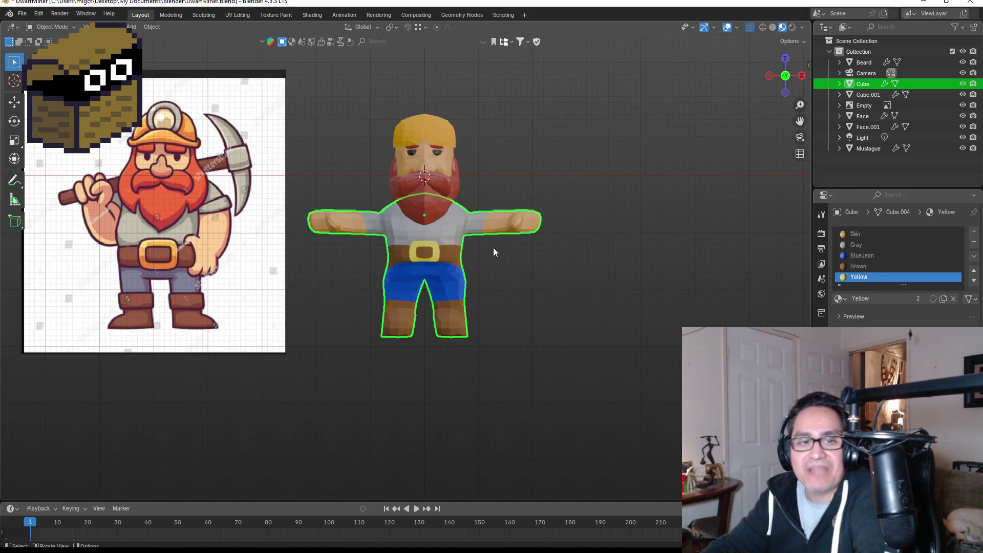
{"action": "right_click", "coordinate": [455, 222]}
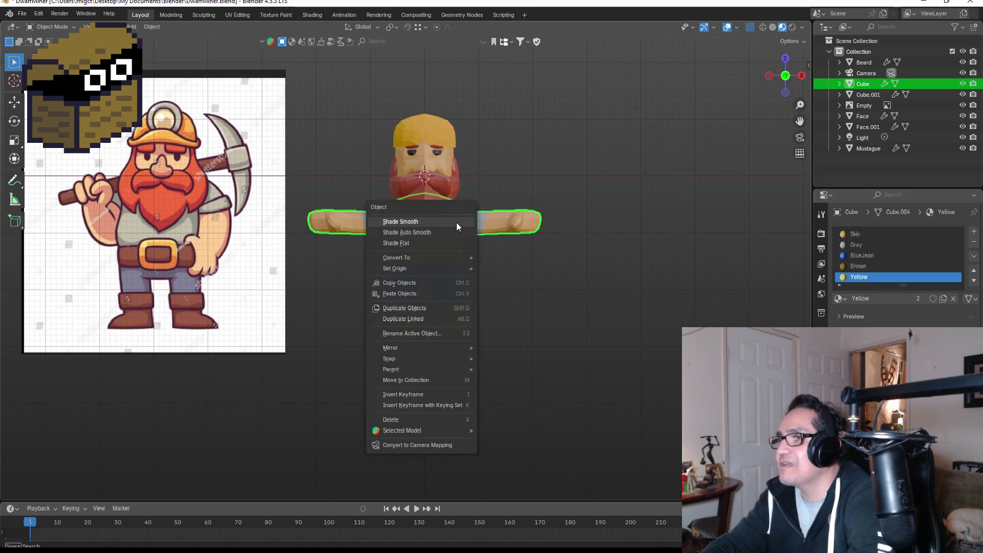
{"action": "left_click", "coordinate": [491, 253]}
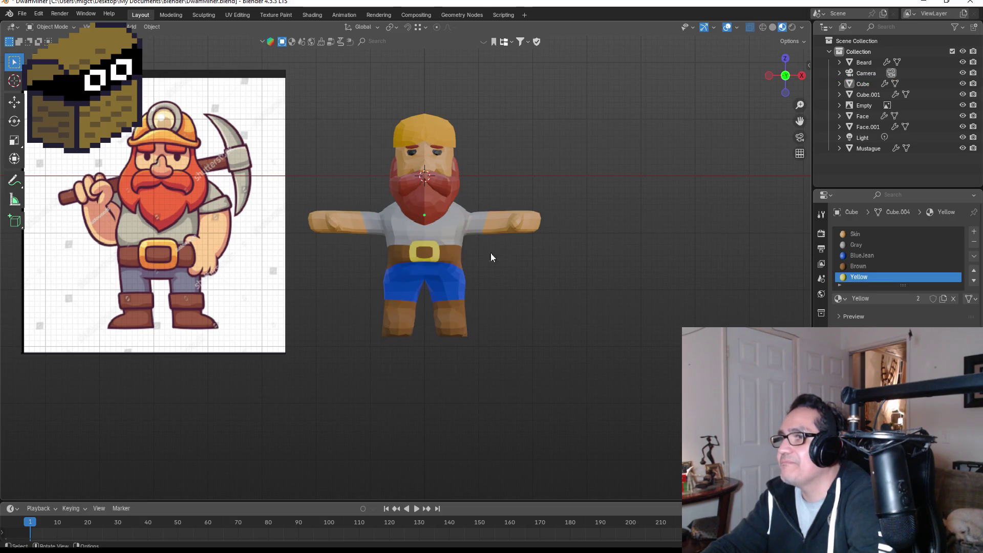
{"action": "left_click", "coordinate": [453, 226]}
{"action": "right_click", "coordinate": [453, 226]}
{"action": "left_click", "coordinate": [434, 226]}
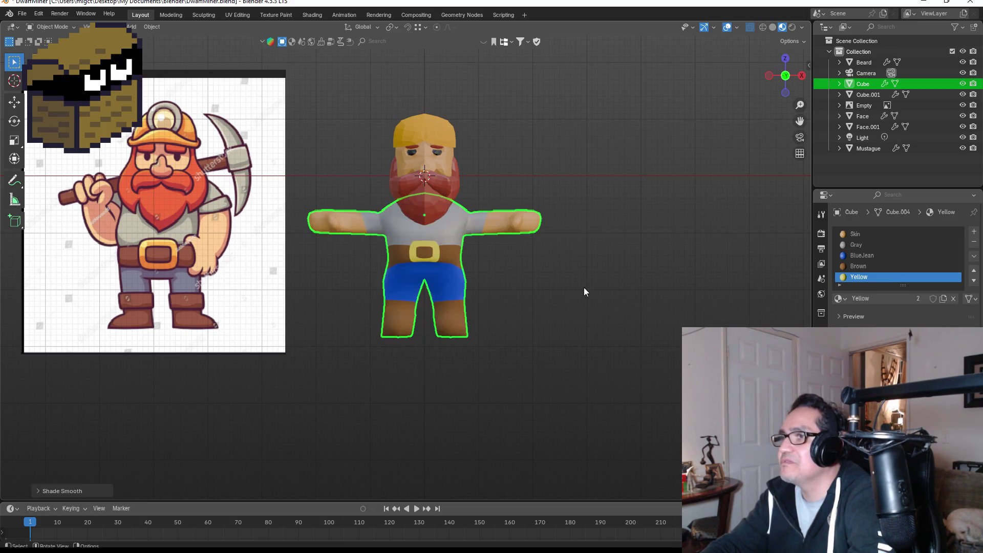
- Apply Shade Smooth to the beard and the moustache
{"action": "left_click", "coordinate": [563, 284]}
{"action": "left_click", "coordinate": [437, 208]}
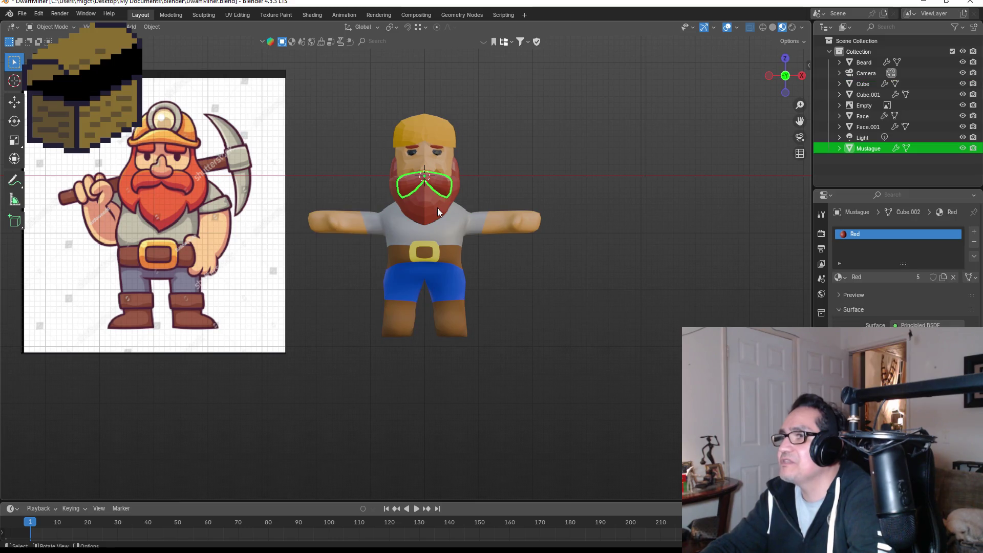
{"action": "left_click", "coordinate": [437, 208]}
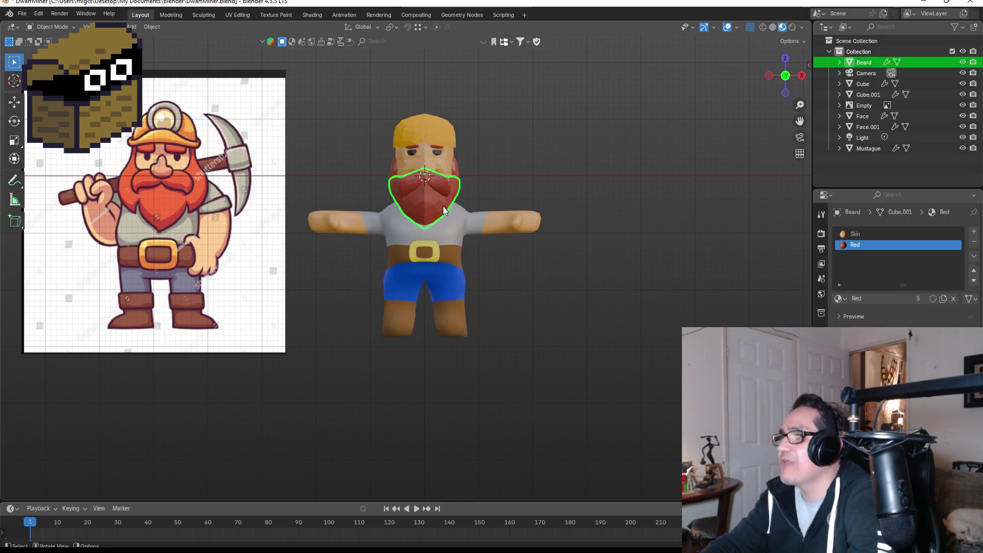
{"action": "right_click", "coordinate": [442, 207]}
{"action": "left_click", "coordinate": [428, 207]}
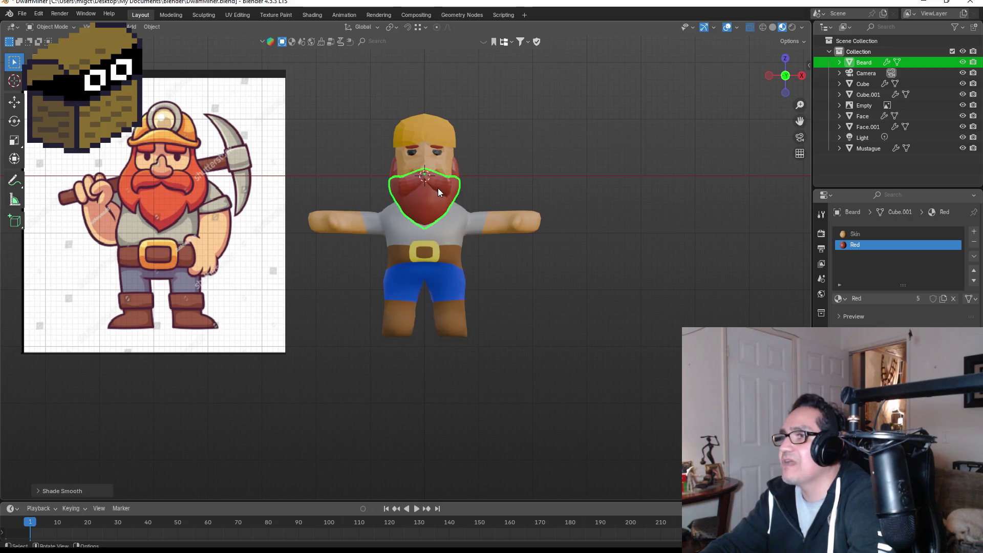
{"action": "left_click", "coordinate": [443, 189]}
{"action": "right_click", "coordinate": [443, 189]}
{"action": "left_click", "coordinate": [417, 185]}
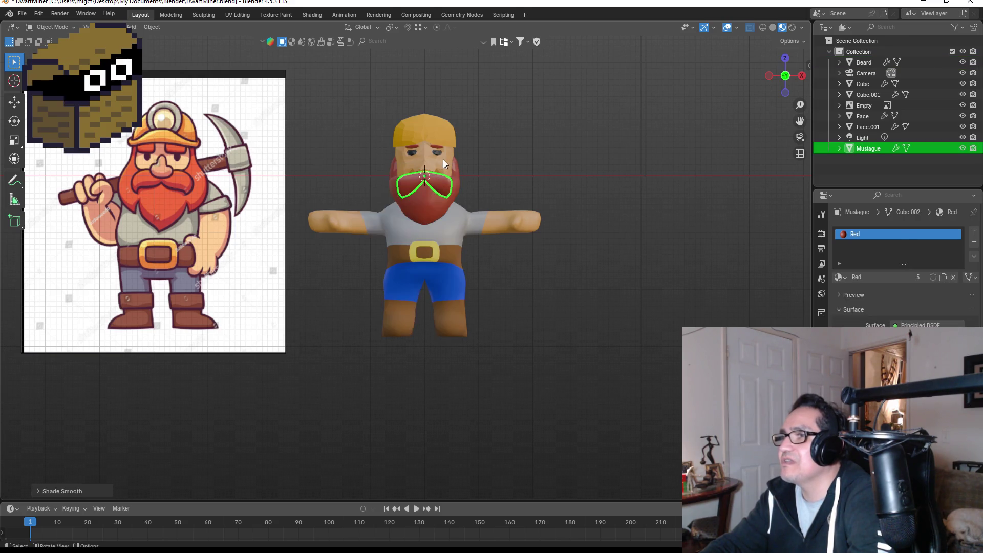
- Apply Shade Smooth to the face and the helmet, then inspect the result
{"action": "left_click", "coordinate": [443, 159]}
{"action": "right_click", "coordinate": [443, 158]}
{"action": "left_click", "coordinate": [432, 159]}
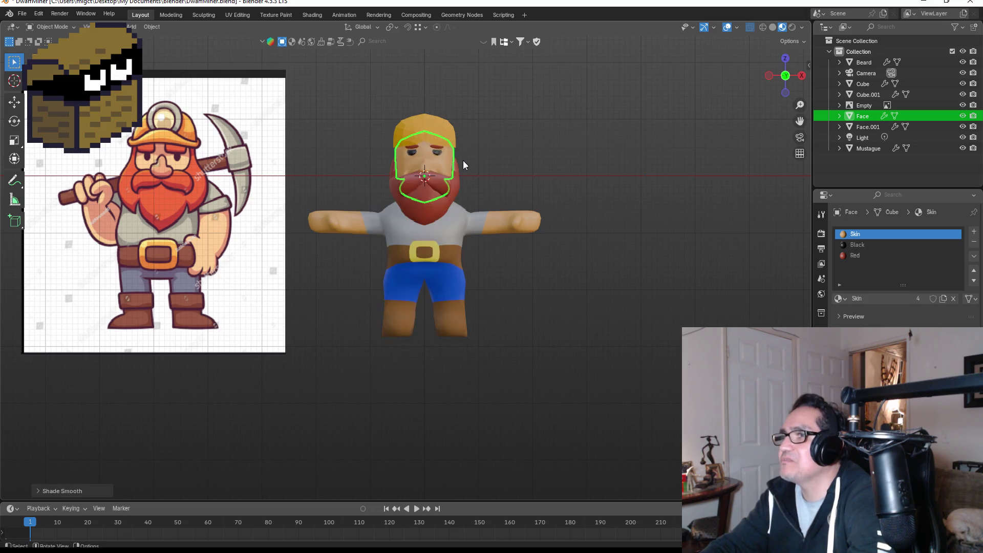
{"action": "left_click", "coordinate": [443, 122]}
{"action": "right_click", "coordinate": [443, 123]}
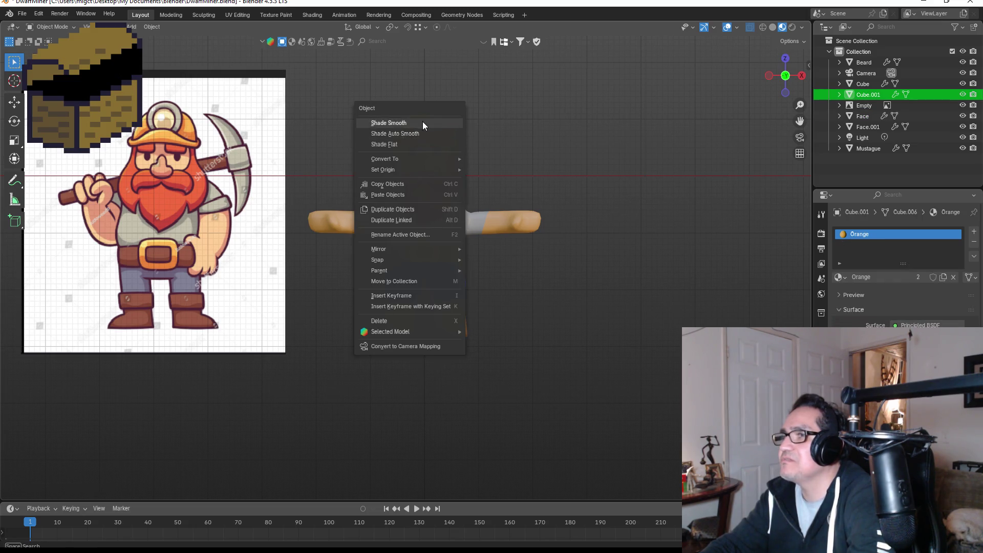
{"action": "left_click", "coordinate": [422, 121]}
{"action": "left_click", "coordinate": [544, 170]}
{"action": "mouse_move", "coordinate": [556, 251]}
{"action": "middle_mouse_down"}
{"action": "mouse_move", "coordinate": [582, 241]}
{"action": "mouse_move", "coordinate": [518, 251]}
{"action": "mouse_move", "coordinate": [555, 269]}
{"action": "mouse_move", "coordinate": [699, 258]}
{"action": "mouse_move", "coordinate": [536, 268]}
{"action": "middle_mouse_up"}
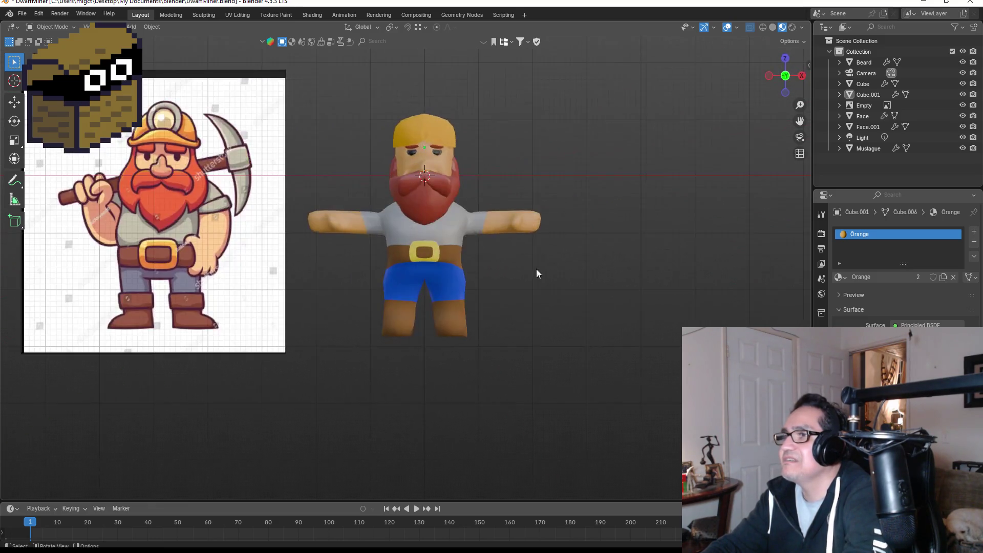
{"action": "scroll", "coordinate": [440, 130], "scroll_direction": "up", "scroll_amount": 2}
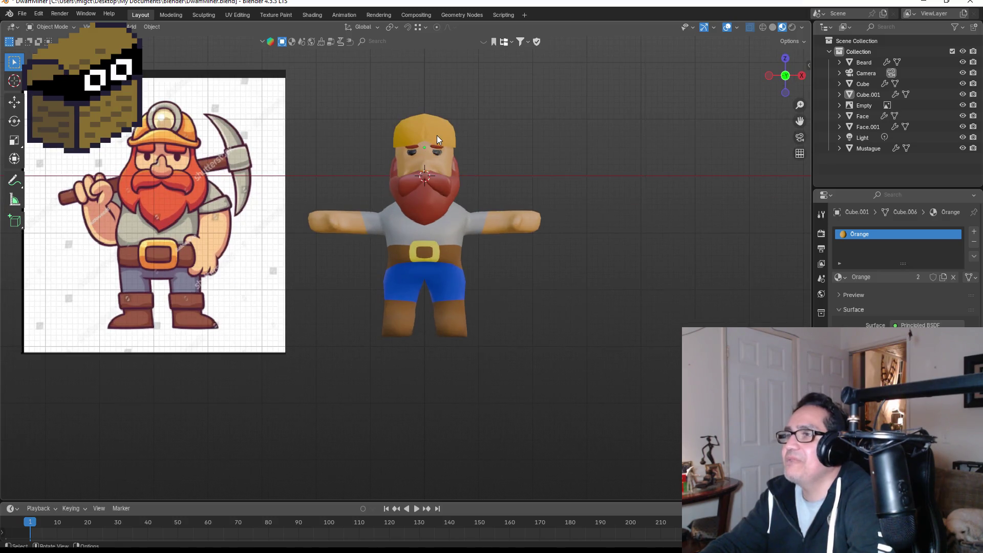
{"action": "left_click", "coordinate": [438, 131]}
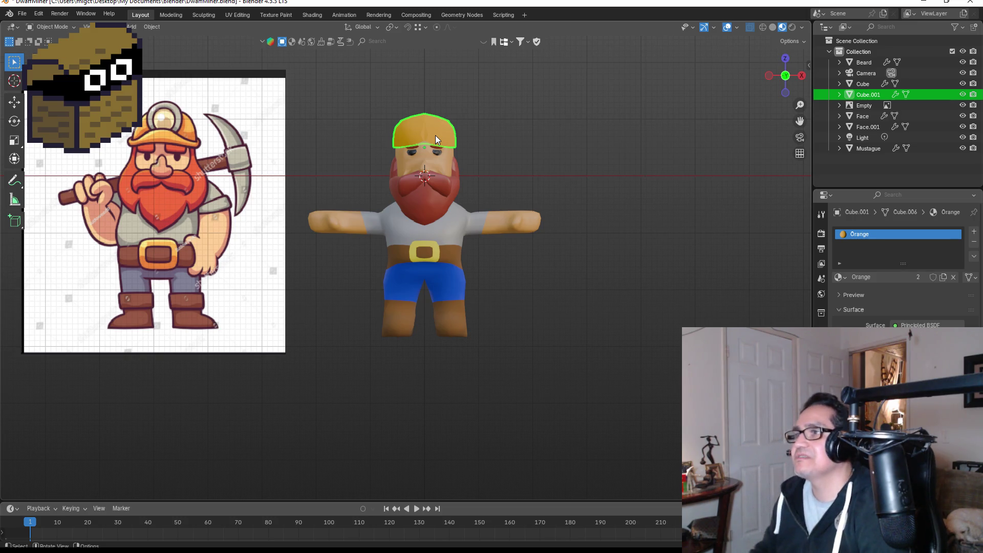
{"action": "left_click", "coordinate": [606, 166]}
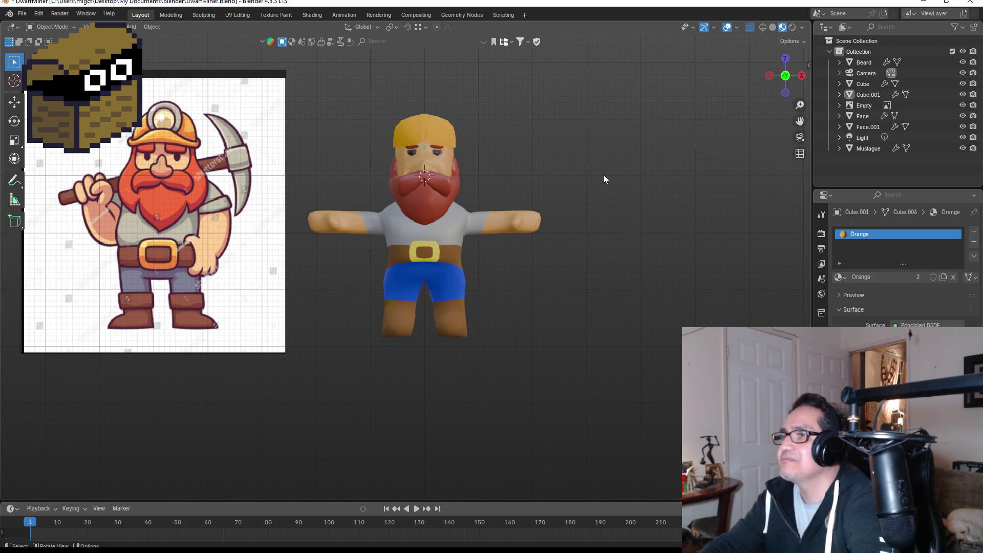
- Move the hard hat along Z so it sits snugly on the dwarf's head
{"action": "left_click", "coordinate": [449, 122]}
{"action": "key", "text": "g"}
{"action": "key", "text": "z"}
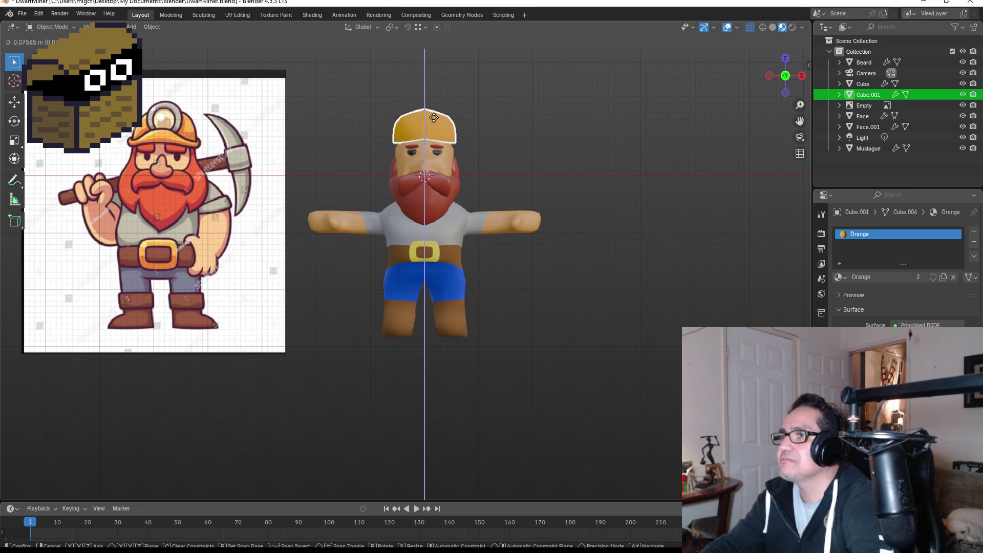
{"action": "left_click", "coordinate": [435, 119]}
{"action": "left_click", "coordinate": [539, 167]}
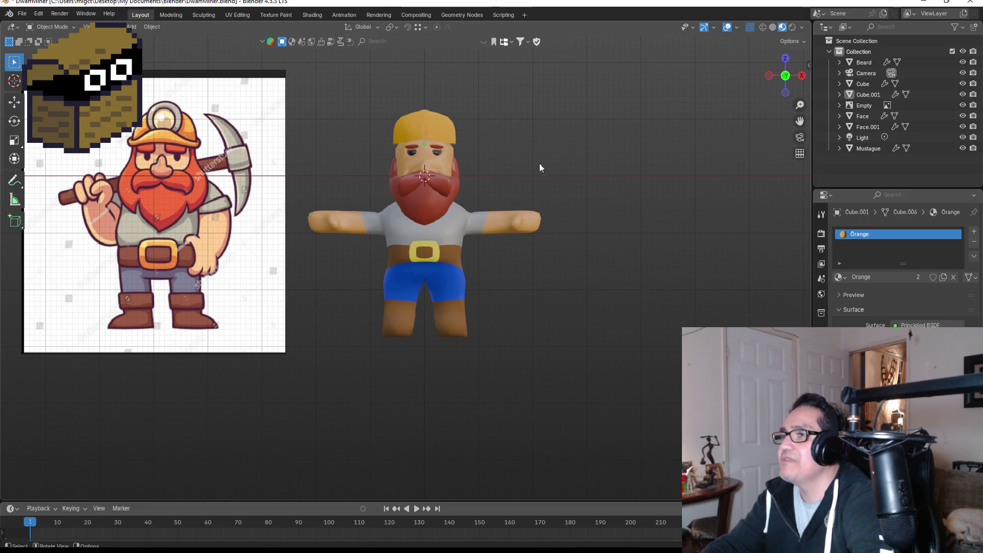
{"action": "left_click", "coordinate": [428, 125]}
{"action": "key", "text": "g"}
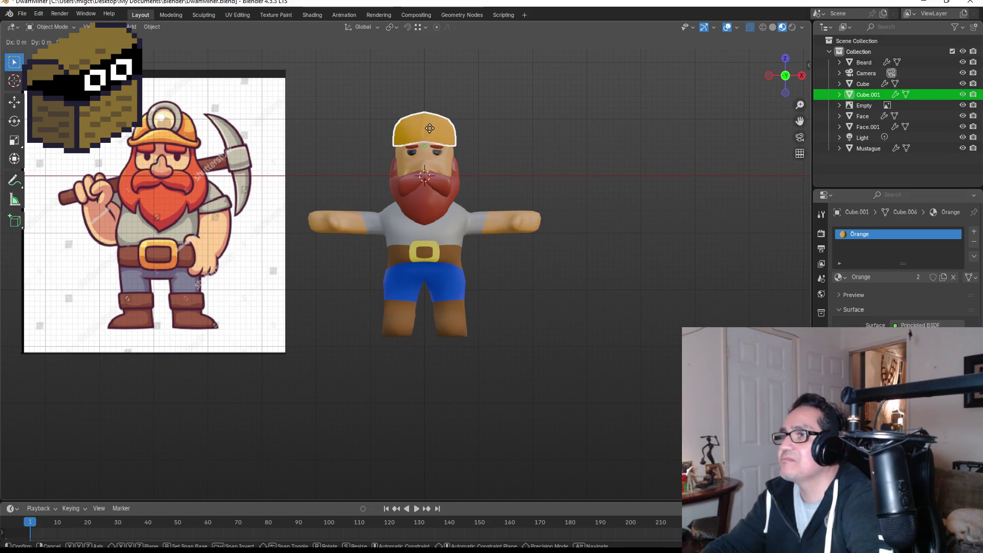
{"action": "left_click", "coordinate": [442, 130]}
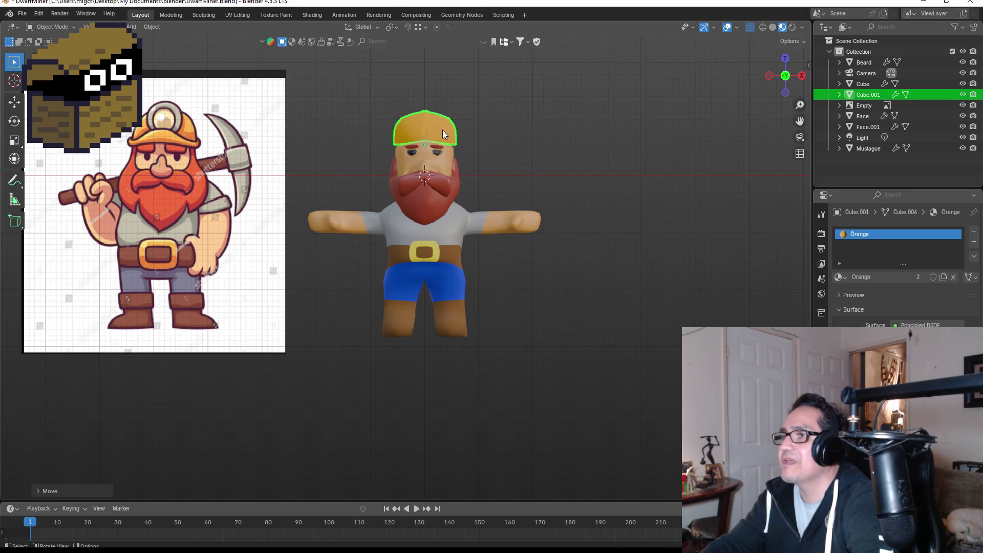
{"action": "left_click", "coordinate": [496, 153]}
{"action": "mouse_move", "coordinate": [499, 176]}
{"action": "middle_mouse_down"}
{"action": "mouse_move", "coordinate": [313, 205]}
{"action": "mouse_move", "coordinate": [109, 189]}
{"action": "mouse_move", "coordinate": [549, 197]}
{"action": "mouse_move", "coordinate": [494, 269]}
{"action": "middle_mouse_up"}
- In the body's vertex Edit Mode, nudge the vertex at the bottom of the belt
{"action": "scroll", "coordinate": [495, 269], "scroll_direction": "up", "scroll_amount": 5}
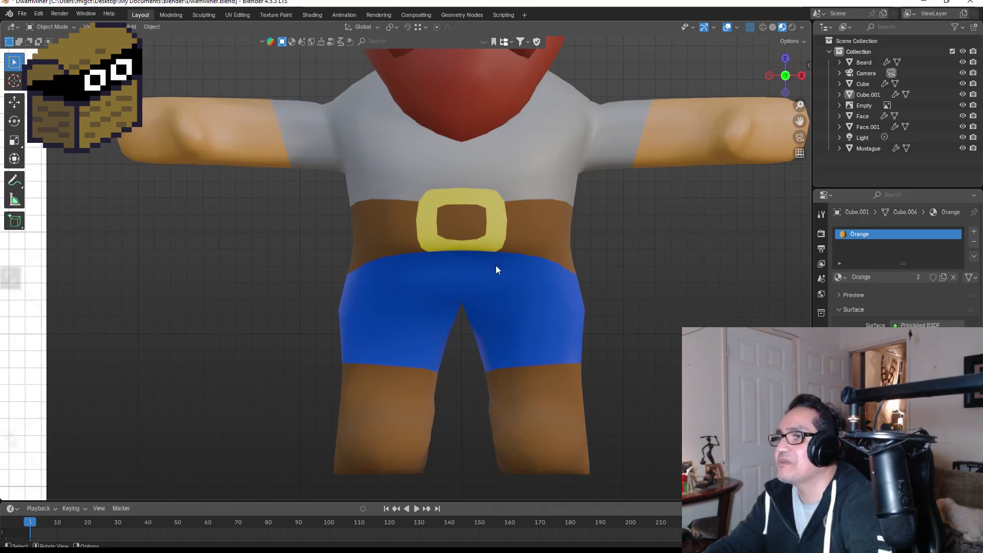
{"action": "left_click", "coordinate": [510, 273]}
{"action": "key", "text": "Tab"}
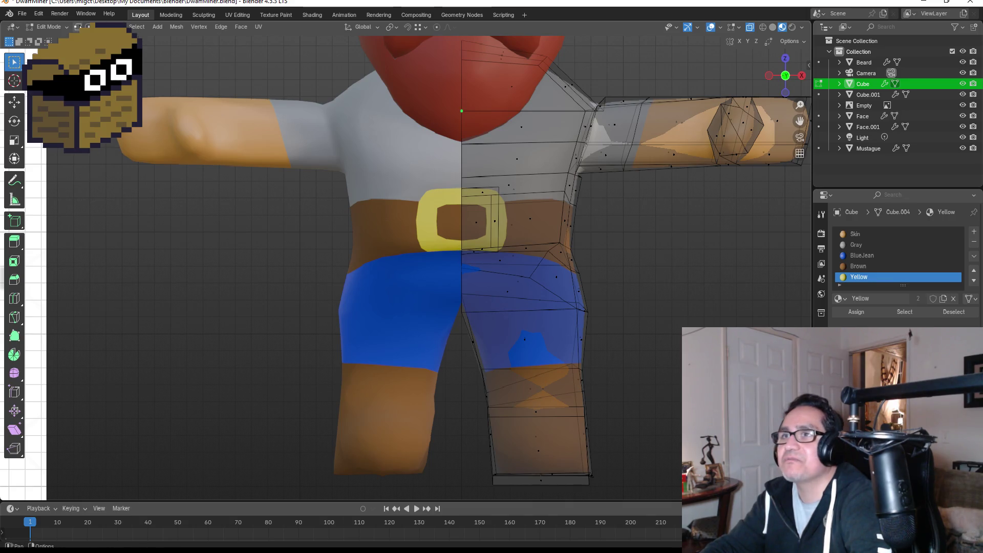
{"action": "left_click", "coordinate": [77, 26]}
{"action": "left_click", "coordinate": [460, 251]}
{"action": "key", "text": "g"}
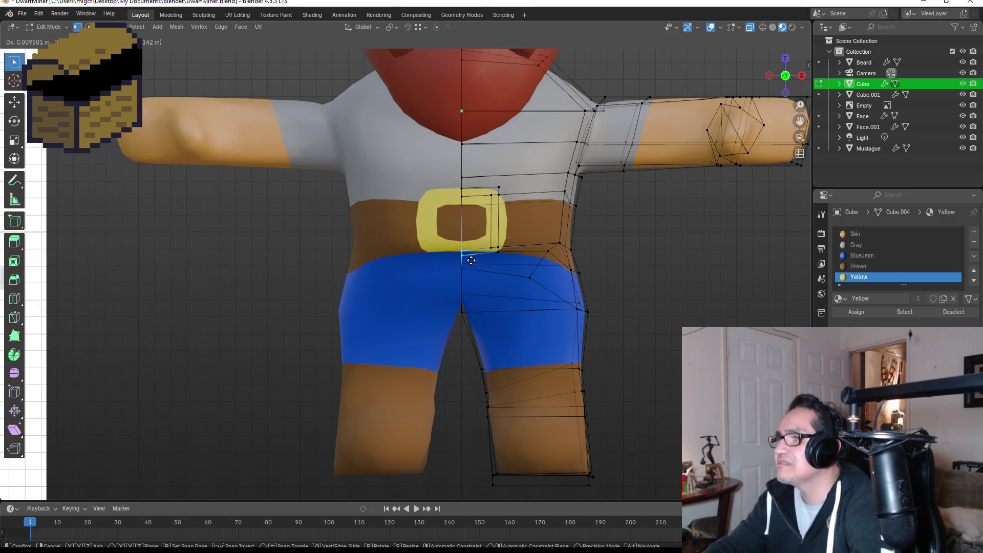
{"action": "left_click", "coordinate": [471, 260]}
- Drop the crotch vertex below the belt lower between the legs and exit Edit Mode
{"action": "scroll", "coordinate": [473, 263], "scroll_direction": "up", "scroll_amount": 2}
{"action": "left_click", "coordinate": [479, 249]}
{"action": "key", "text": "z"}
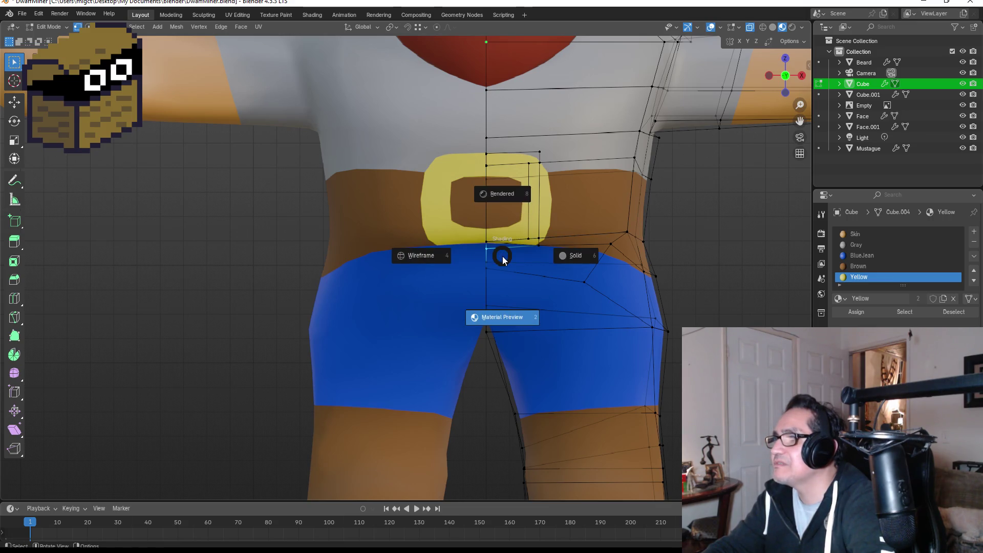
{"action": "key", "text": "Escape"}
{"action": "key", "text": "g"}
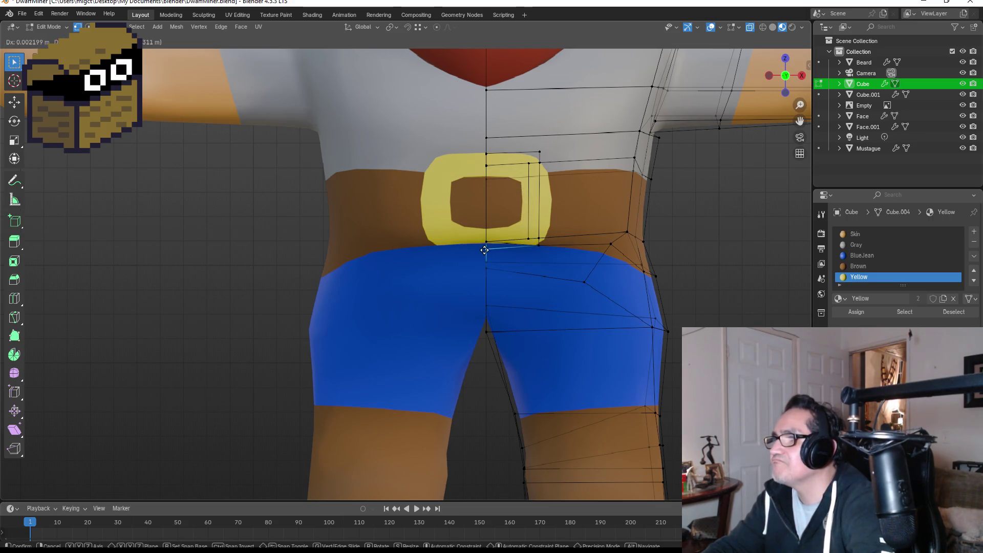
{"action": "left_click", "coordinate": [487, 281]}
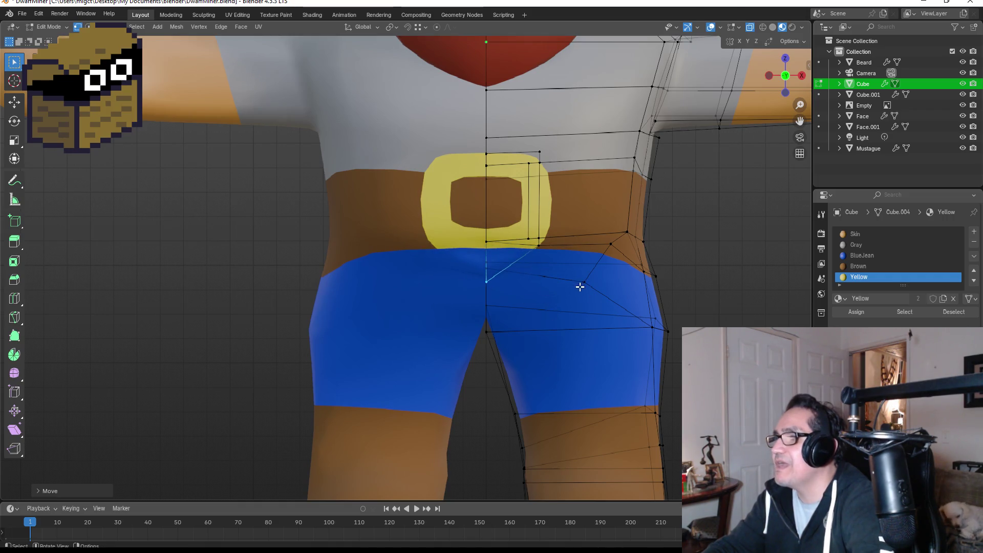
{"action": "key", "text": "Tab"}
{"action": "scroll", "coordinate": [582, 285], "scroll_direction": "down", "scroll_amount": 4}
{"action": "scroll", "coordinate": [668, 329], "scroll_direction": "down", "scroll_amount": 4}
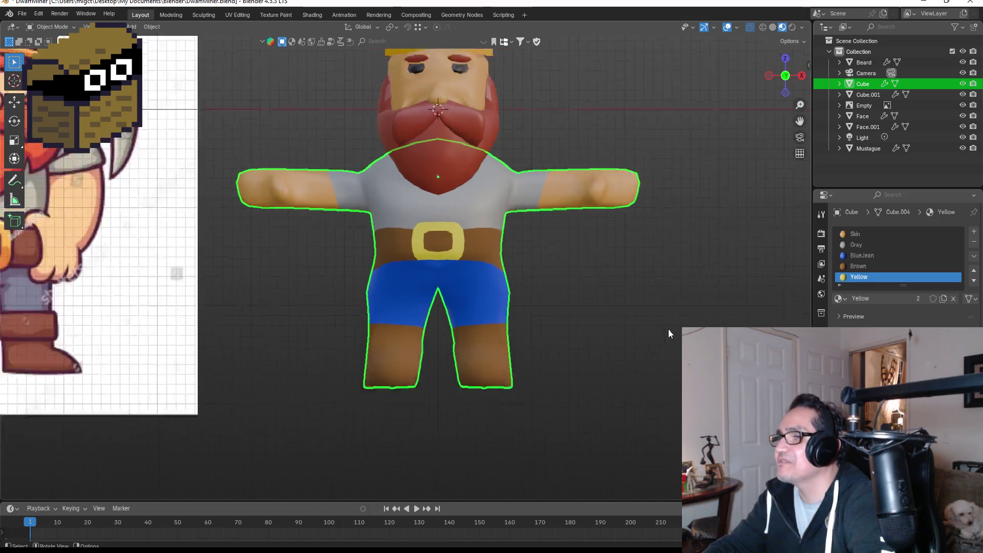
{"action": "left_click", "coordinate": [596, 305]}
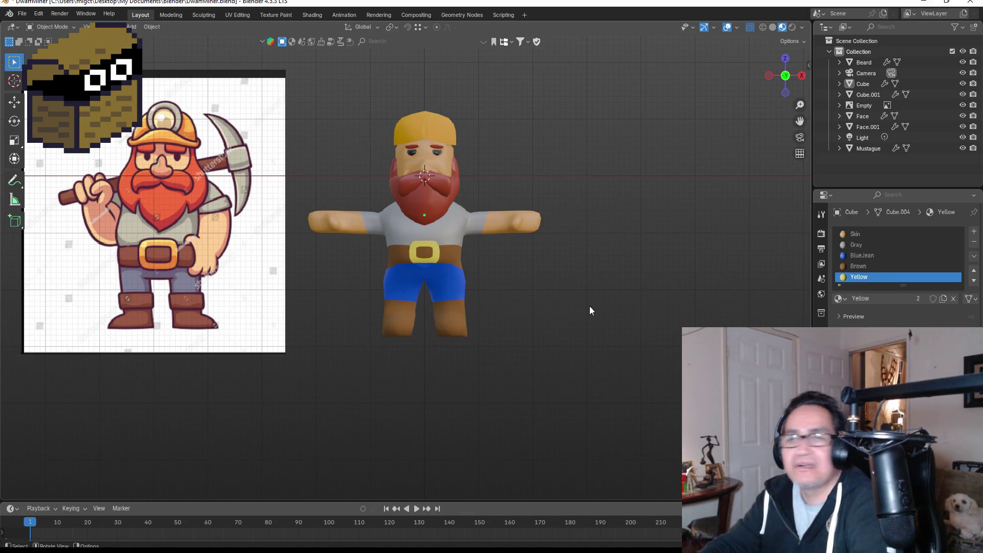
{"action": "scroll", "coordinate": [563, 245], "scroll_direction": "down", "scroll_amount": 1}
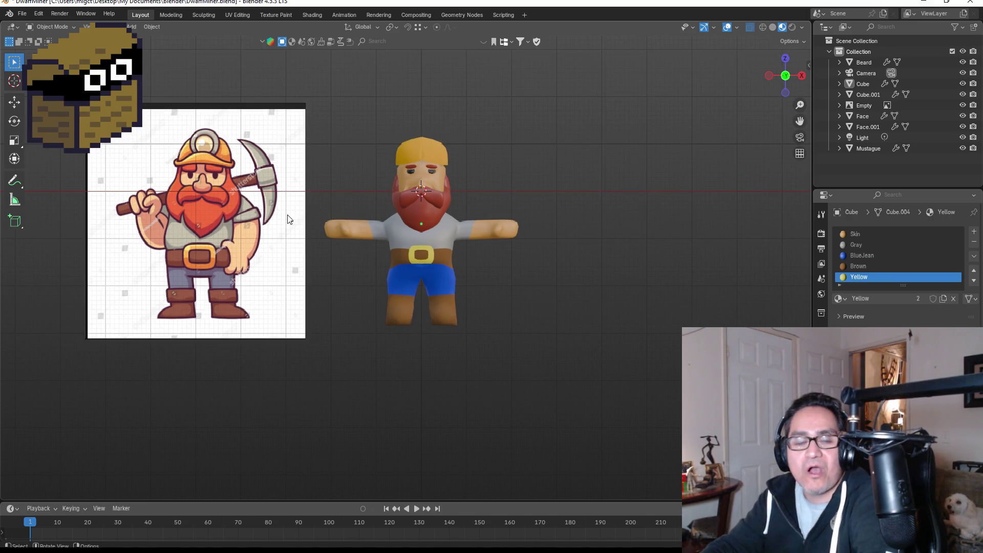
{"action": "scroll", "coordinate": [276, 223], "scroll_direction": "down", "scroll_amount": 1}
{"action": "scroll", "coordinate": [277, 221], "scroll_direction": "down", "scroll_amount": 1}
{"action": "scroll", "coordinate": [281, 219], "scroll_direction": "down", "scroll_amount": 1}
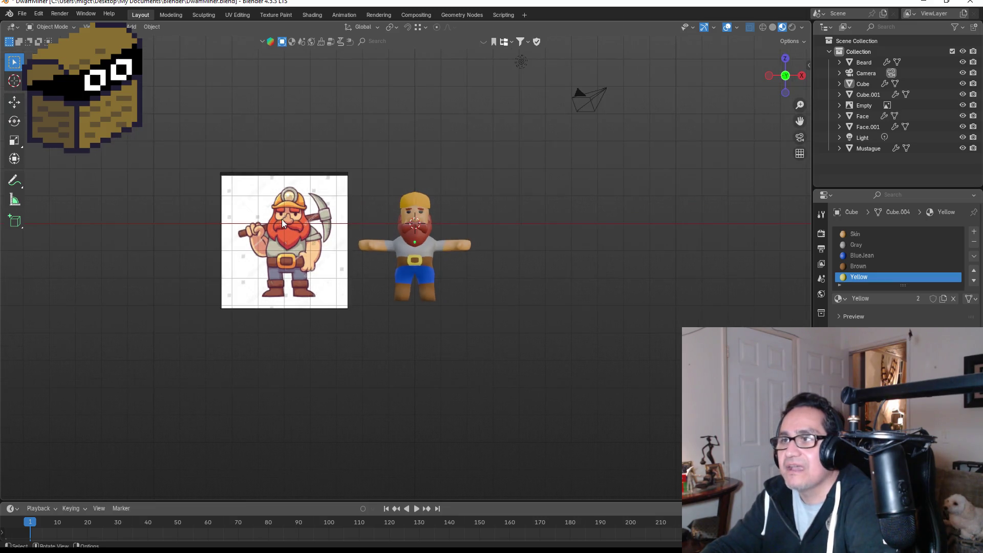
{"action": "middle_click_drag", "start_coordinate": [323, 220], "coordinate": [475, 216], "text": "shift"}
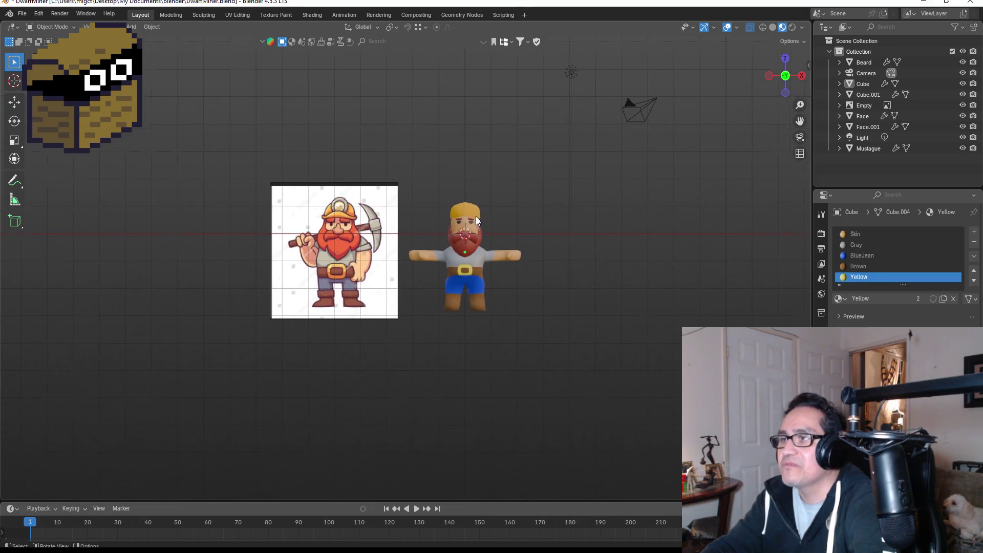
{"action": "scroll", "coordinate": [626, 272], "scroll_direction": "up", "scroll_amount": 3}
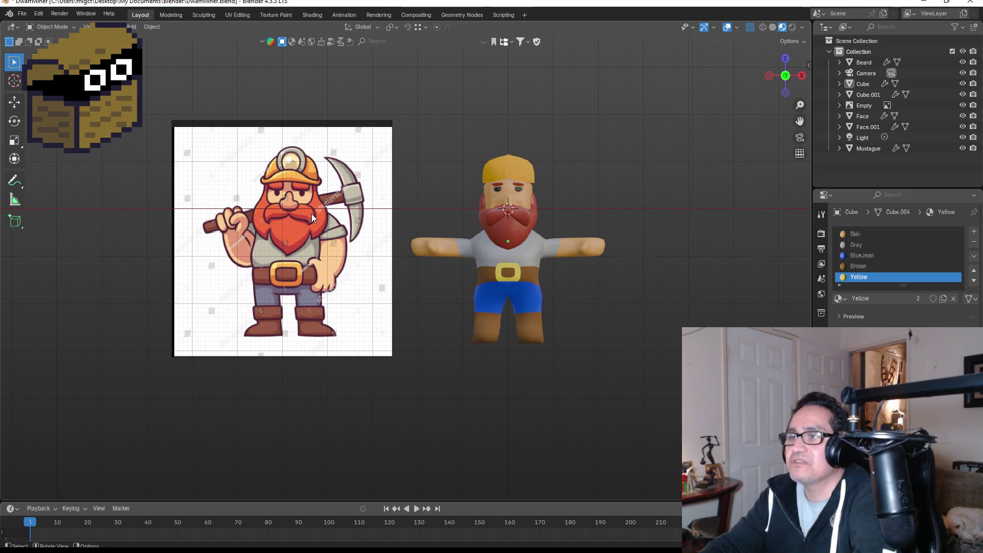
{"action": "scroll", "coordinate": [312, 217], "scroll_direction": "up", "scroll_amount": 1}
{"action": "scroll", "coordinate": [573, 222], "scroll_direction": "up", "scroll_amount": 2}
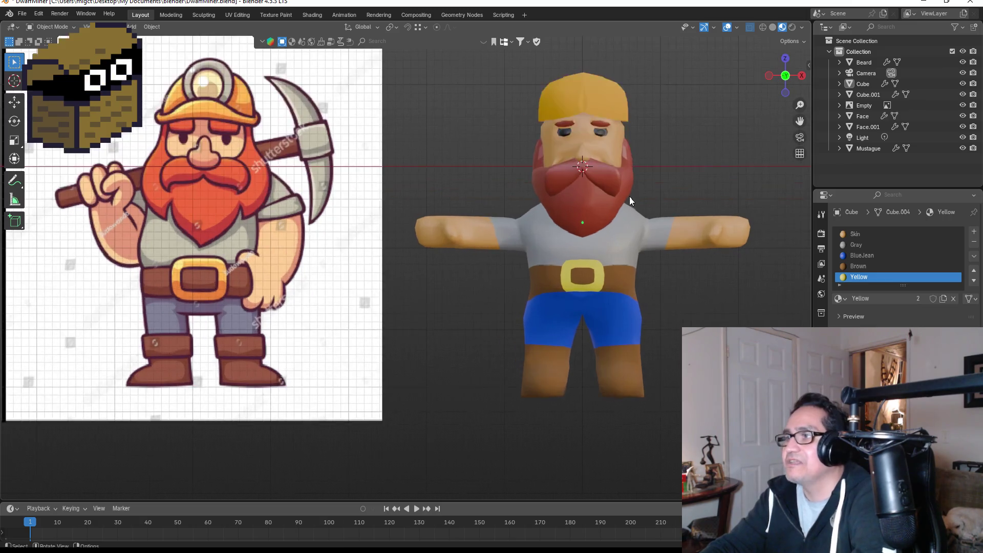
{"action": "middle_click_drag", "start_coordinate": [680, 282], "coordinate": [641, 273]}
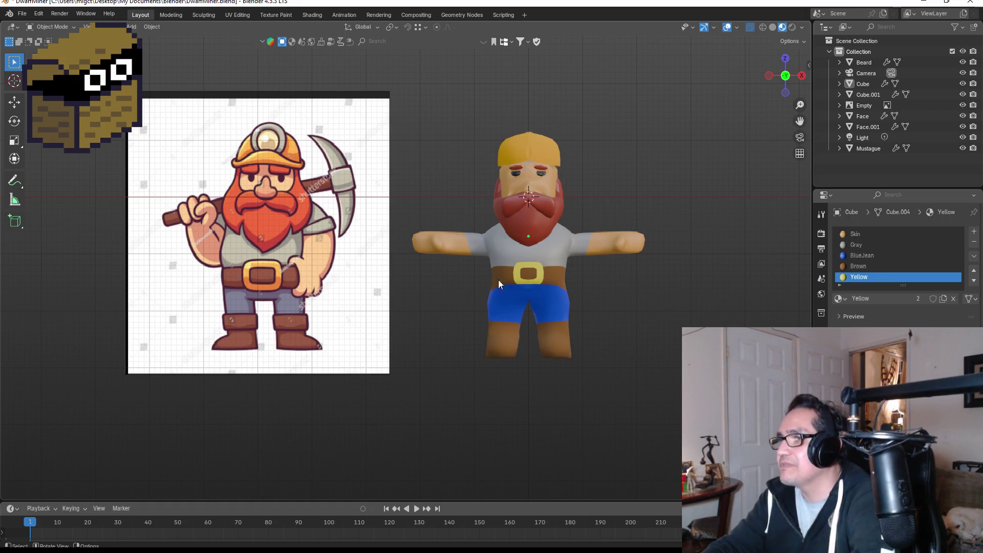
{"action": "mouse_move", "coordinate": [620, 301]}
{"action": "middle_mouse_down"}
{"action": "mouse_move", "coordinate": [527, 295]}
{"action": "mouse_move", "coordinate": [439, 340]}
{"action": "middle_mouse_up"}
{"action": "mouse_move", "coordinate": [474, 302]}
{"action": "middle_mouse_down"}
{"action": "mouse_move", "coordinate": [413, 309]}
{"action": "mouse_move", "coordinate": [437, 318]}
{"action": "mouse_move", "coordinate": [436, 263]}
{"action": "middle_mouse_up"}
{"action": "left_click", "coordinate": [426, 176]}
{"action": "mouse_move", "coordinate": [480, 207]}
{"action": "middle_mouse_down"}
{"action": "mouse_move", "coordinate": [573, 206]}
{"action": "mouse_move", "coordinate": [630, 223]}
{"action": "mouse_move", "coordinate": [606, 219]}
{"action": "middle_mouse_up"}
{"action": "key", "text": "KP_1"}
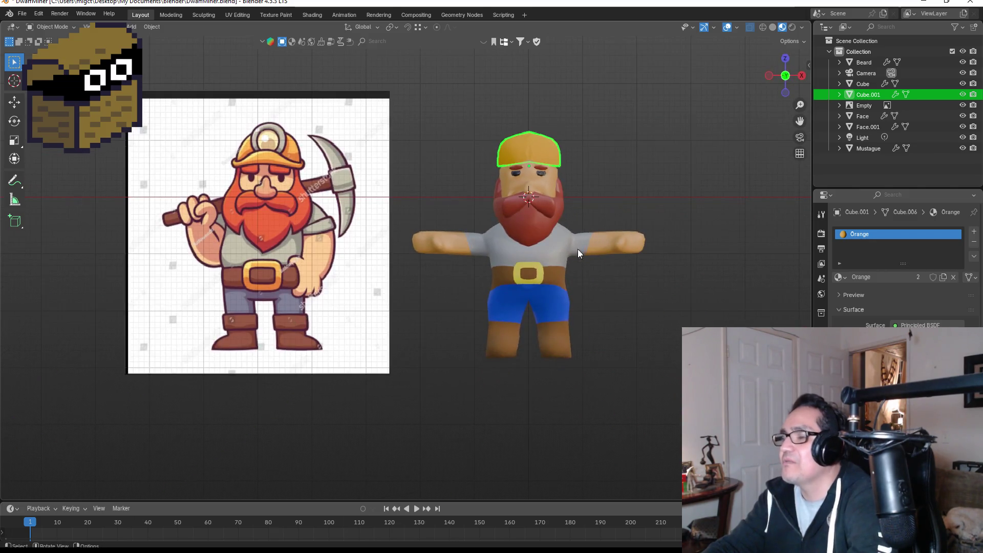
{"action": "scroll", "coordinate": [591, 222], "scroll_direction": "up", "scroll_amount": 2}
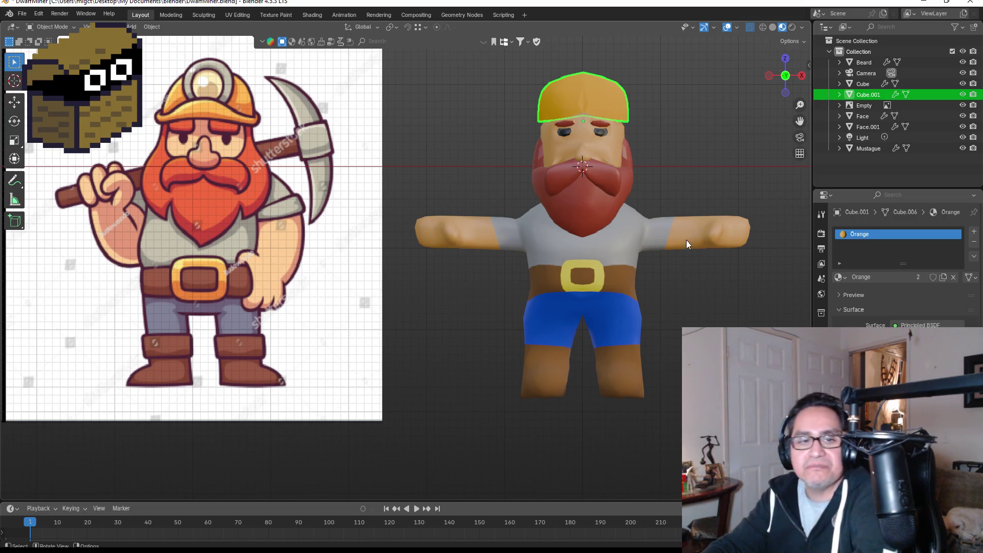
{"action": "mouse_move", "coordinate": [685, 216]}
{"action": "middle_mouse_down"}
{"action": "mouse_move", "coordinate": [586, 232]}
{"action": "mouse_move", "coordinate": [456, 318]}
{"action": "mouse_move", "coordinate": [505, 279]}
{"action": "mouse_move", "coordinate": [591, 278]}
{"action": "middle_mouse_up"}
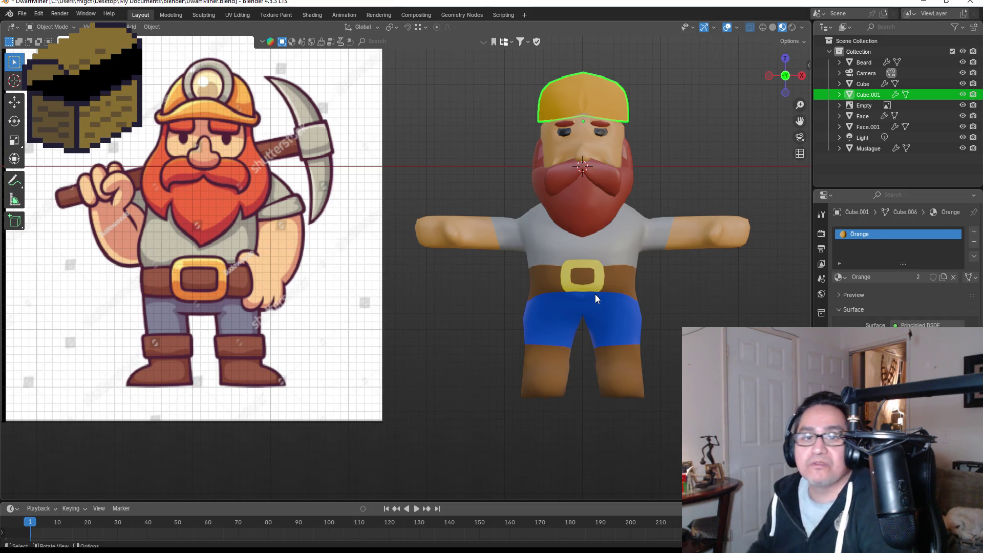
{"action": "scroll", "coordinate": [626, 281], "scroll_direction": "down", "scroll_amount": 3}
{"action": "scroll", "coordinate": [634, 217], "scroll_direction": "up", "scroll_amount": 4}
{"action": "mouse_move", "coordinate": [692, 269]}
{"action": "middle_mouse_down"}
{"action": "mouse_move", "coordinate": [730, 287]}
{"action": "mouse_move", "coordinate": [560, 287]}
{"action": "mouse_move", "coordinate": [517, 309]}
{"action": "mouse_move", "coordinate": [514, 321]}
{"action": "mouse_move", "coordinate": [551, 309]}
{"action": "mouse_move", "coordinate": [244, 188]}
{"action": "mouse_move", "coordinate": [217, 219]}
{"action": "mouse_move", "coordinate": [230, 211]}
{"action": "mouse_move", "coordinate": [185, 206]}
{"action": "mouse_move", "coordinate": [167, 188]}
{"action": "mouse_move", "coordinate": [270, 198]}
{"action": "mouse_move", "coordinate": [250, 220]}
{"action": "mouse_move", "coordinate": [110, 207]}
{"action": "mouse_move", "coordinate": [416, 204]}
{"action": "mouse_move", "coordinate": [540, 185]}
{"action": "middle_mouse_up"}
{"action": "scroll", "coordinate": [185, 189], "scroll_direction": "up", "scroll_amount": 5}
{"action": "key", "text": "KP_1"}
- View the dwarf from the Back preset, select the Beard mesh and enter its Edit Mode
{"action": "key", "text": "KP_3"}
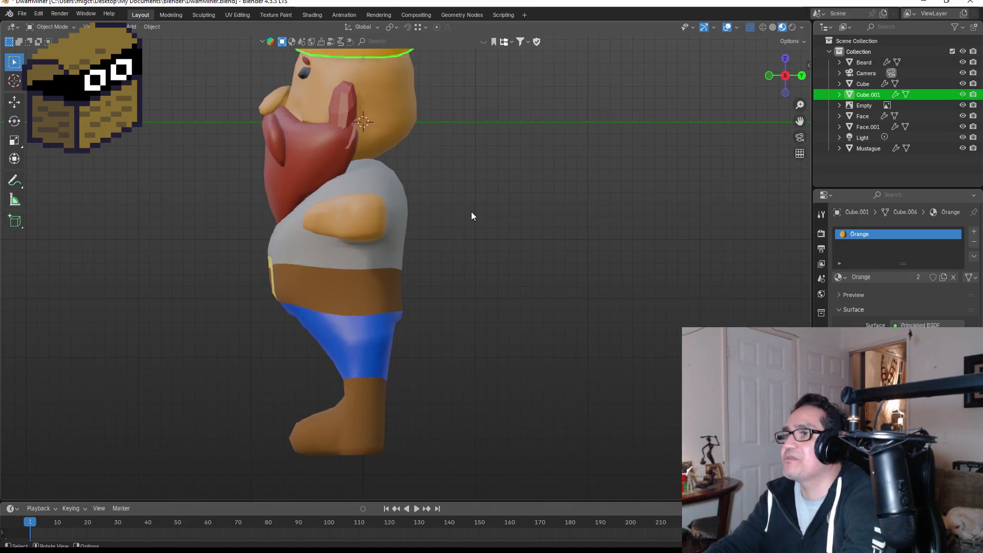
{"action": "key", "text": "grave"}
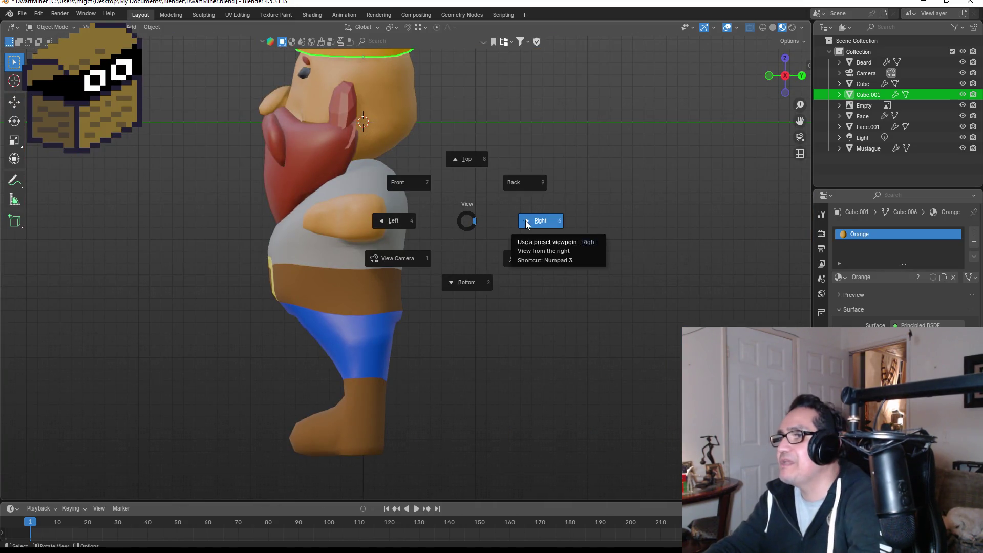
{"action": "left_click", "coordinate": [523, 184]}
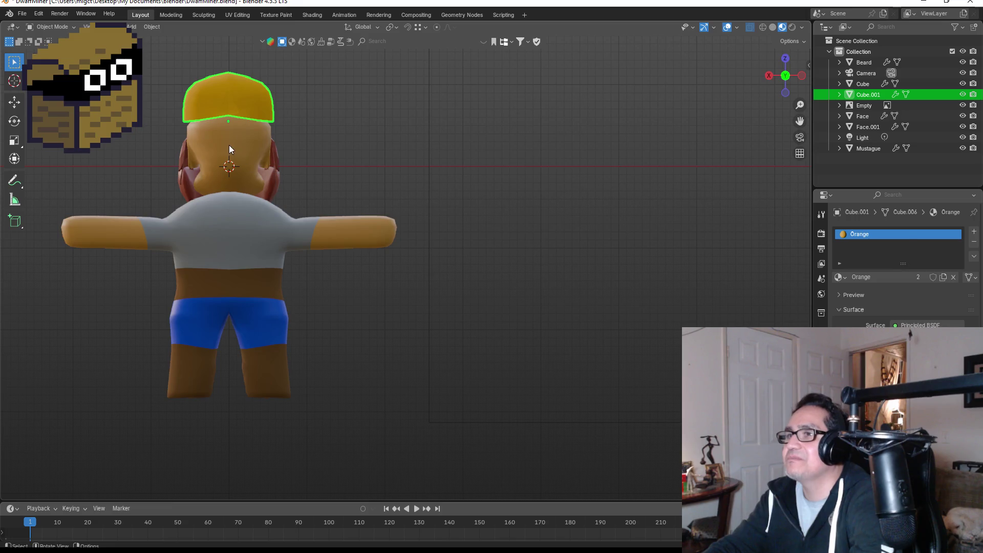
{"action": "left_click", "coordinate": [231, 143]}
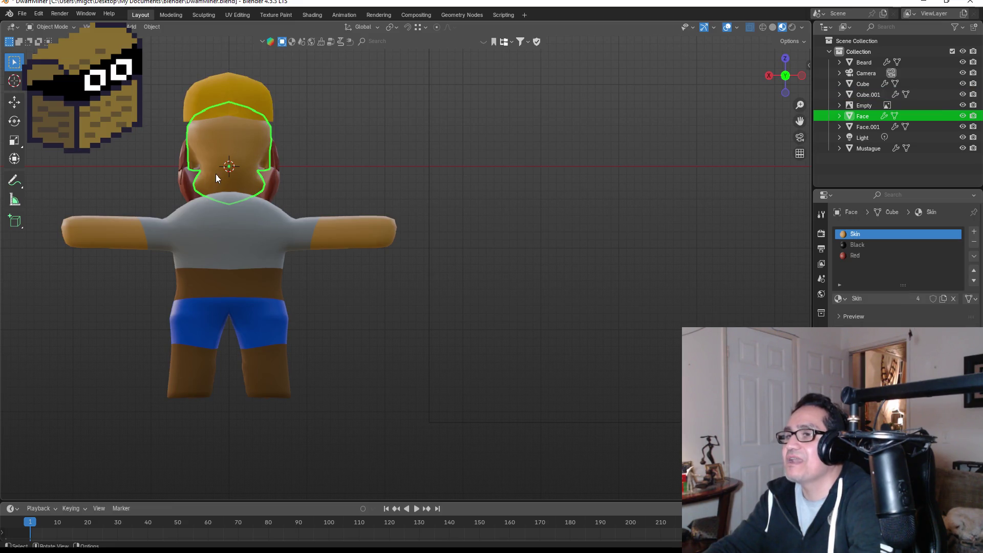
{"action": "left_click", "coordinate": [182, 182]}
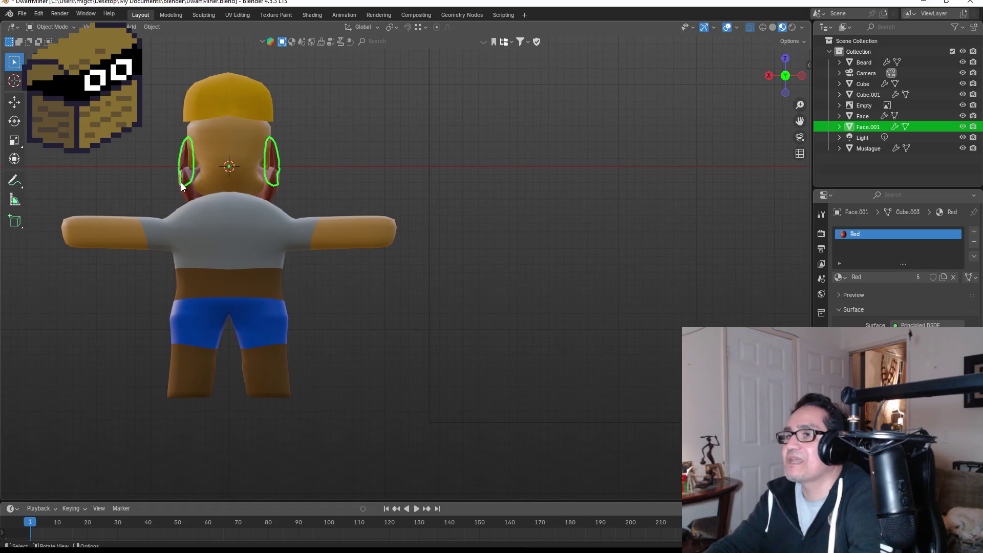
{"action": "left_click", "coordinate": [236, 162]}
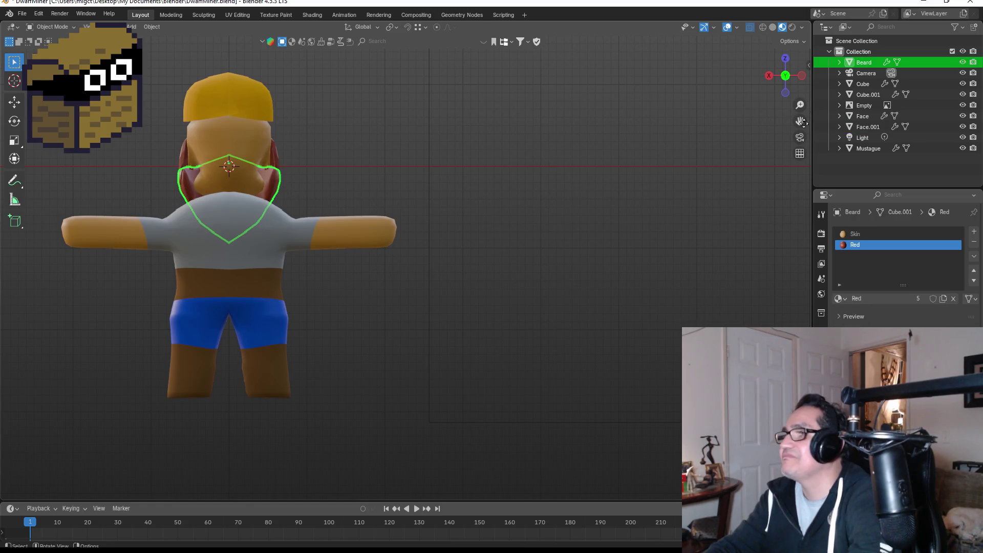
{"action": "mouse_move", "coordinate": [801, 122]}
{"action": "left_mouse_down"}
{"action": "mouse_move", "coordinate": [354, 138]}
{"action": "mouse_move", "coordinate": [389, 148]}
{"action": "left_mouse_up"}
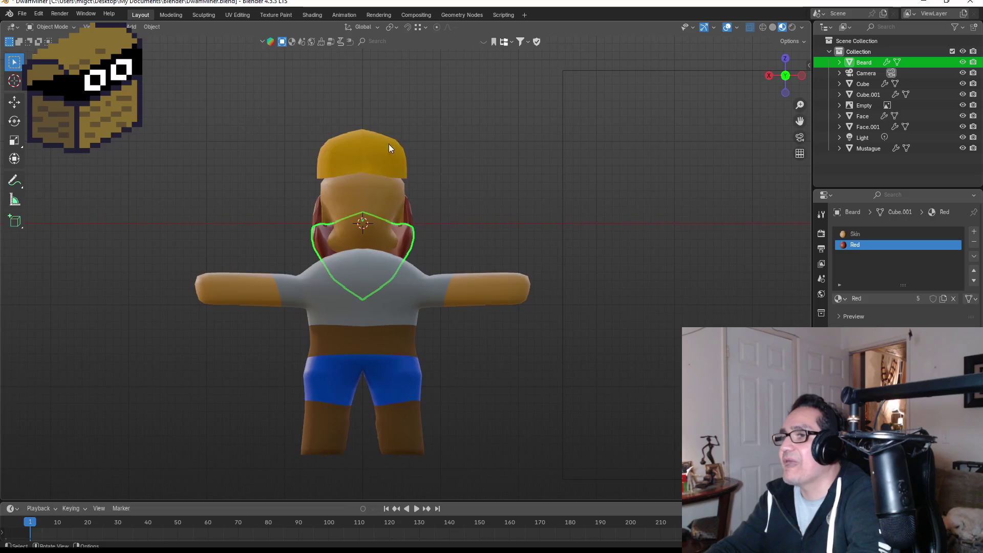
{"action": "scroll", "coordinate": [388, 148], "scroll_direction": "up", "scroll_amount": 7}
{"action": "key", "text": "Tab"}
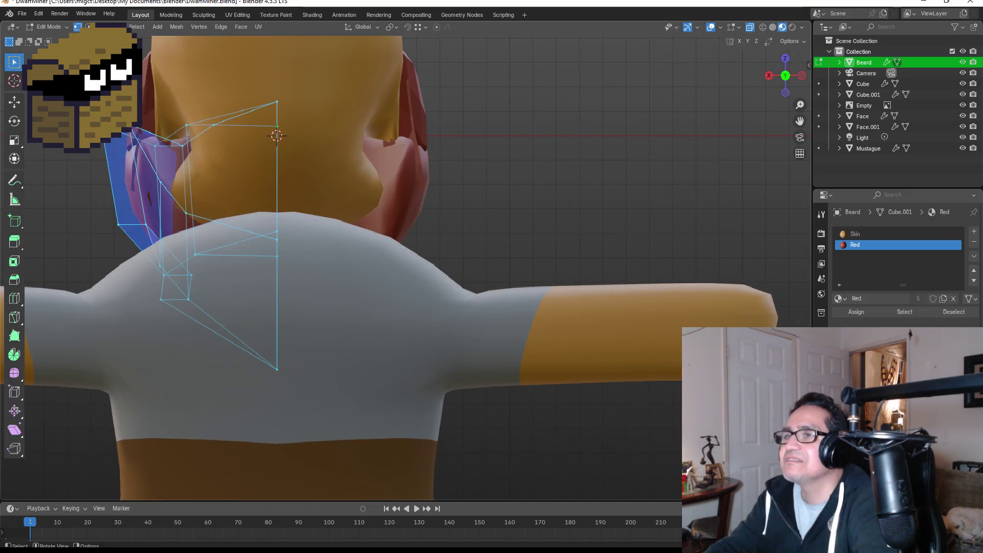
- Move the beard's left-side vertices up and right, then leave the beard's Edit Mode
{"action": "left_click_drag", "start_coordinate": [101, 142], "coordinate": [162, 231]}
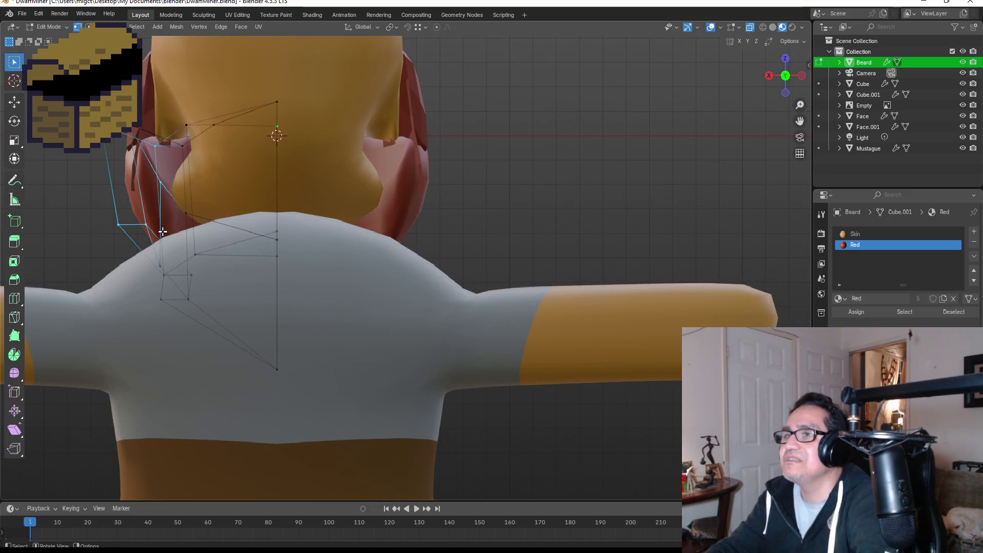
{"action": "key", "text": "g"}
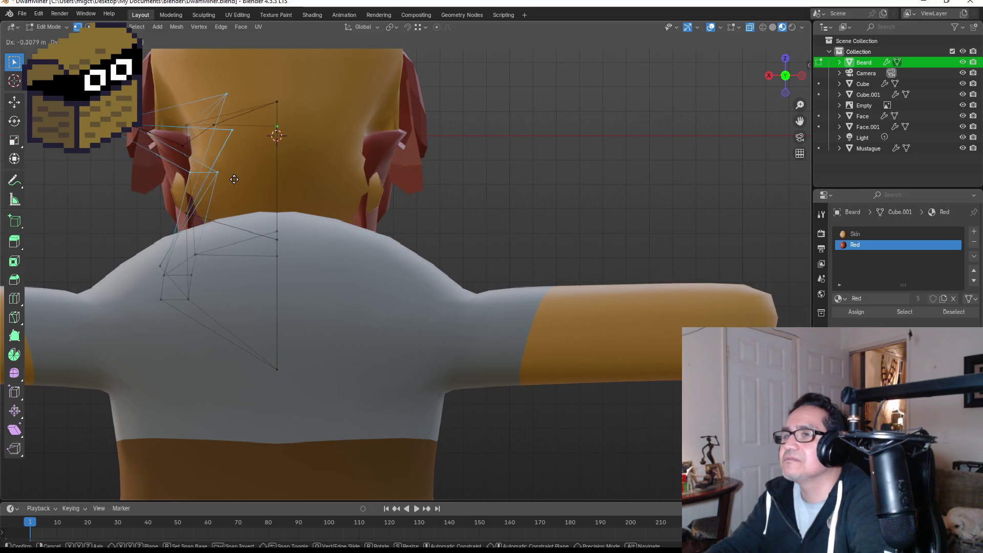
{"action": "left_click", "coordinate": [207, 177]}
{"action": "key", "text": "Tab"}
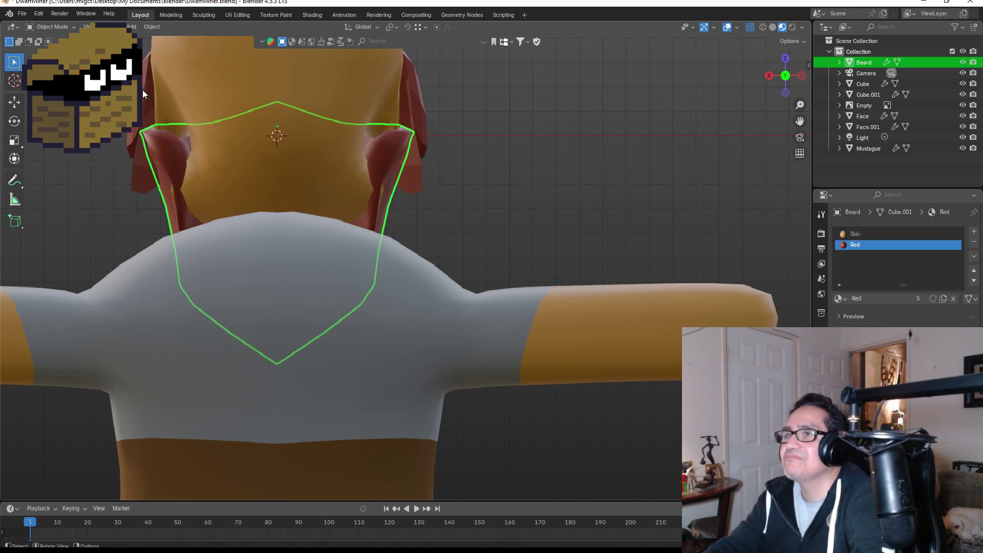
- Pull the lower vertices of ear mesh Face.001 in toward the head
{"action": "left_click", "coordinate": [142, 90]}
{"action": "key", "text": "Tab"}
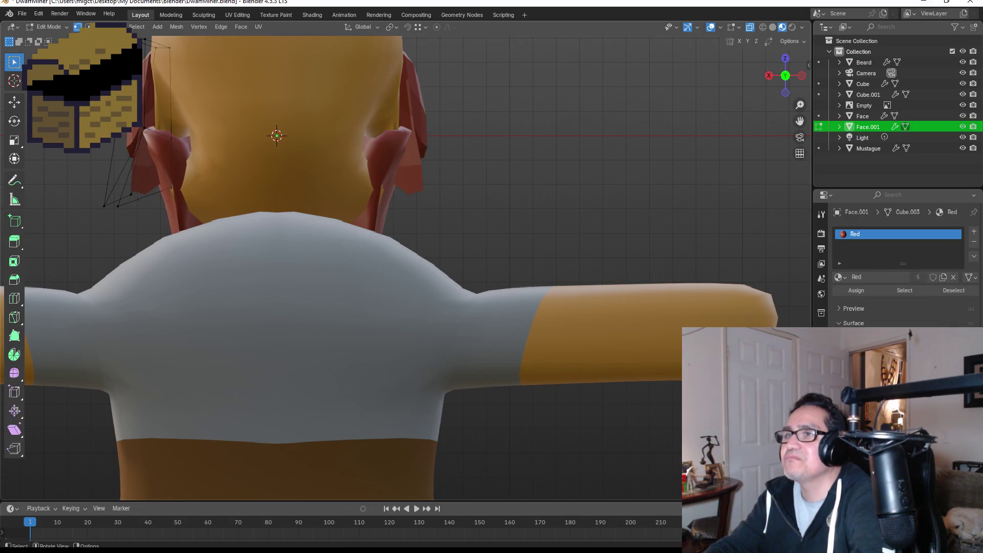
{"action": "left_click_drag", "start_coordinate": [84, 127], "coordinate": [142, 222]}
{"action": "key", "text": "g"}
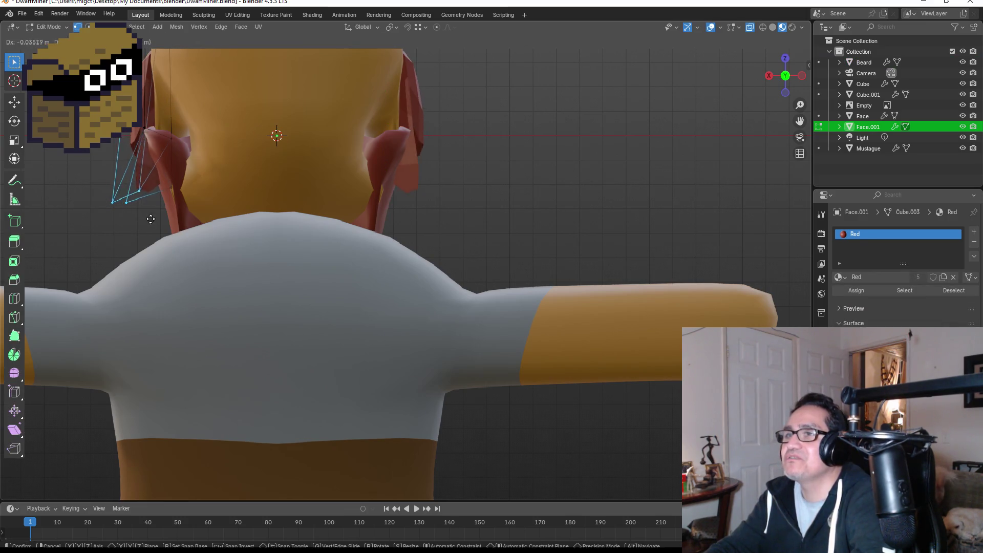
{"action": "left_click", "coordinate": [186, 217]}
{"action": "left_click", "coordinate": [499, 182]}
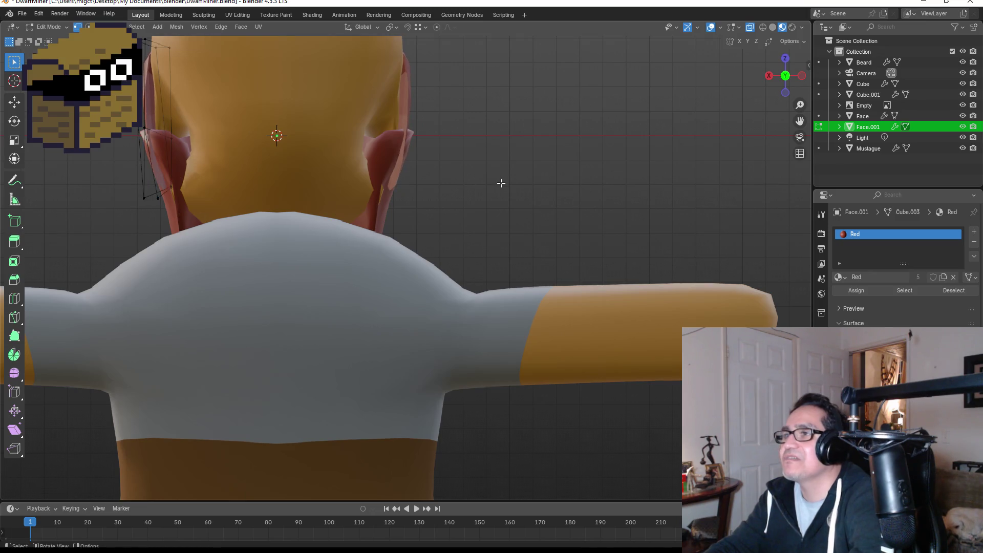
{"action": "mouse_move", "coordinate": [493, 182]}
{"action": "middle_mouse_down"}
{"action": "mouse_move", "coordinate": [568, 180]}
{"action": "mouse_move", "coordinate": [578, 194]}
{"action": "middle_mouse_up"}
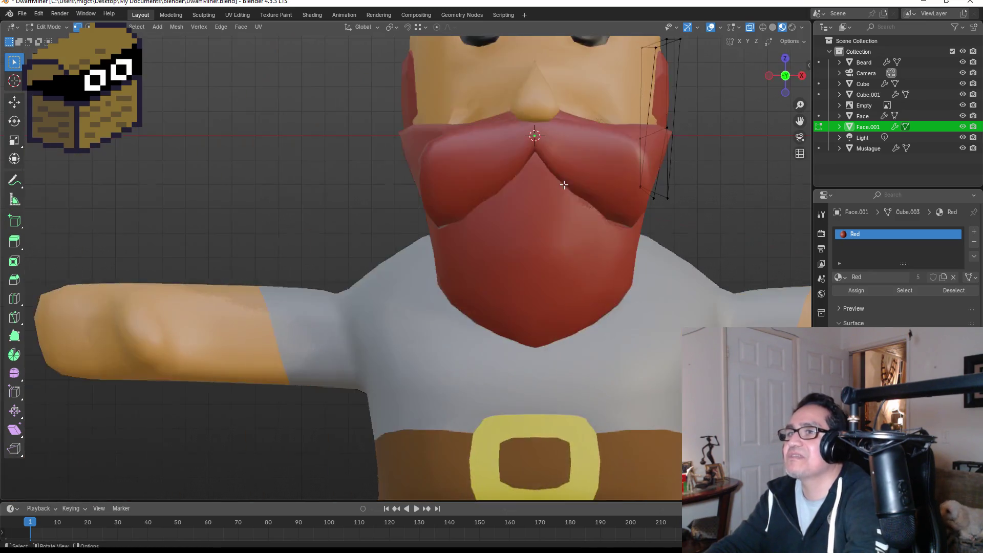
{"action": "scroll", "coordinate": [582, 222], "scroll_direction": "down", "scroll_amount": 4}
{"action": "scroll", "coordinate": [624, 203], "scroll_direction": "down", "scroll_amount": 5}
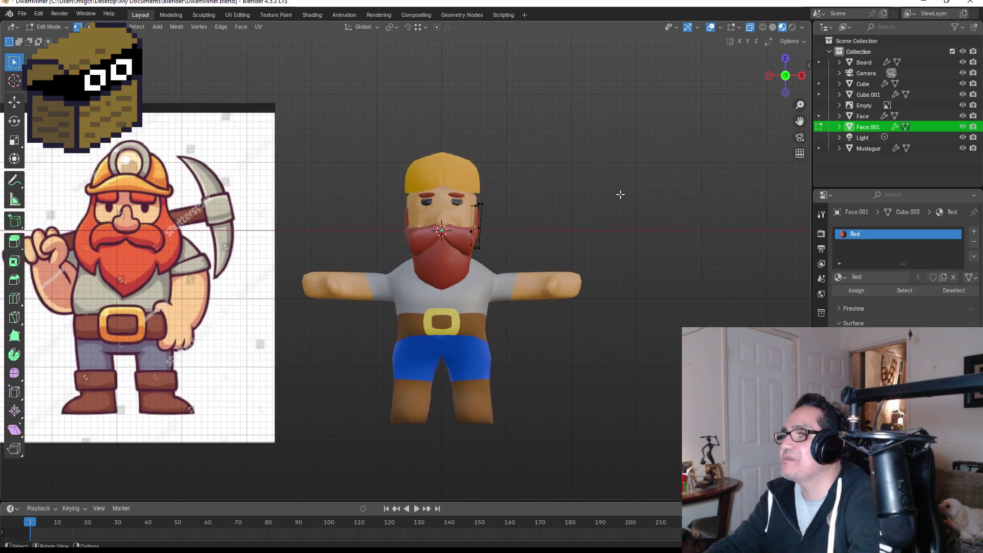
- Switch from the ear mesh to editing the Beard mesh
{"action": "key", "text": "Tab"}
{"action": "left_click", "coordinate": [578, 219]}
{"action": "left_click", "coordinate": [450, 266]}
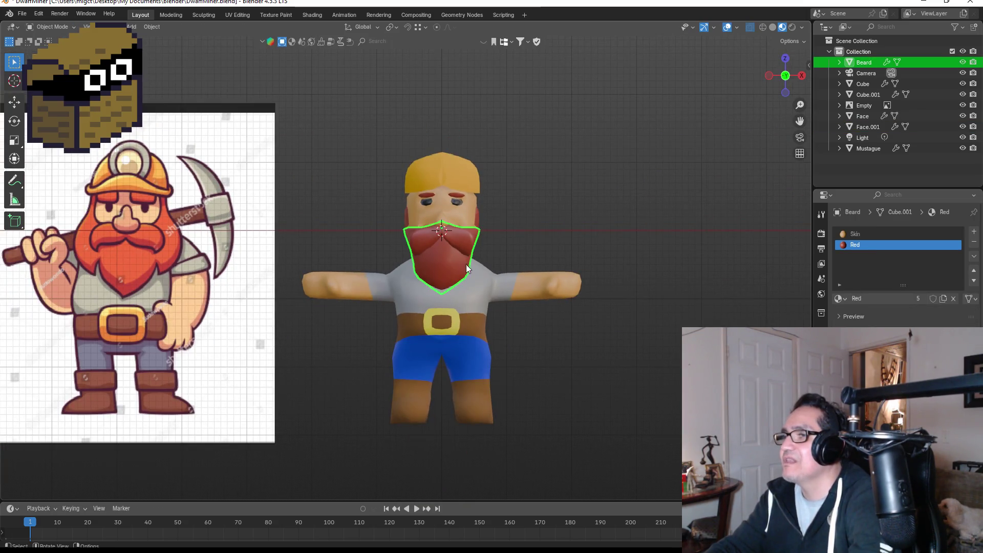
{"action": "scroll", "coordinate": [504, 279], "scroll_direction": "up", "scroll_amount": 2}
{"action": "key", "text": "Tab"}
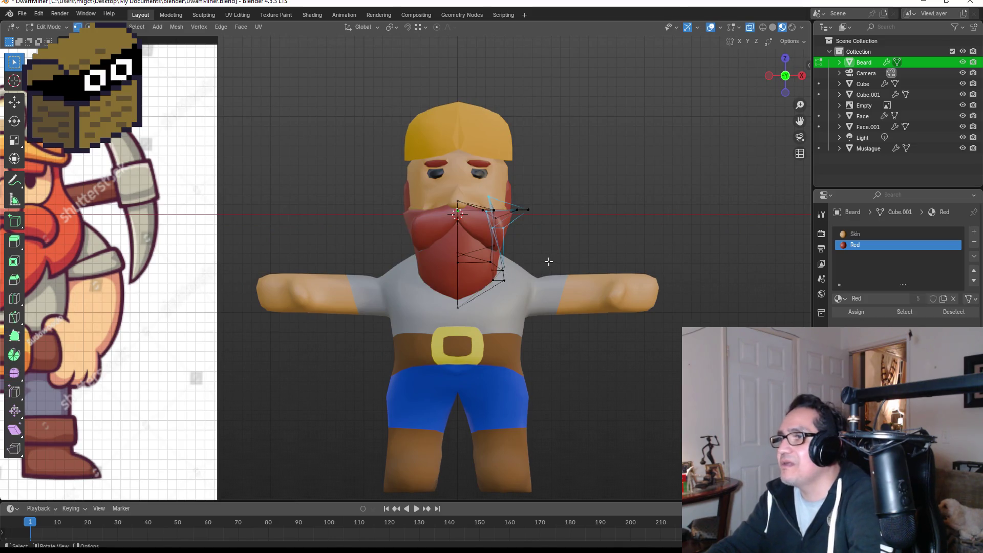
- Pull the beard's lower-edge vertices outward toward the shoulder and nudge another vertex down-right
{"action": "left_click", "coordinate": [486, 261]}
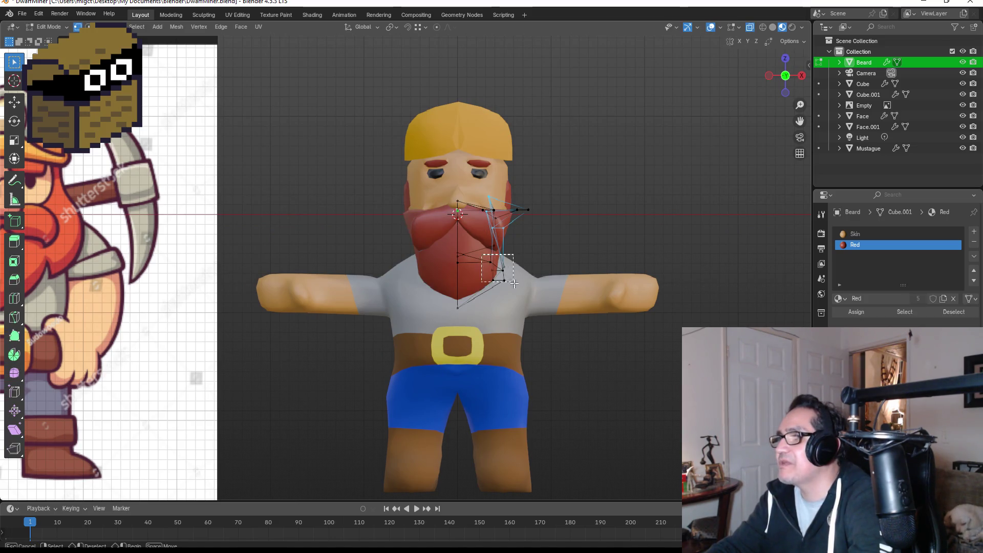
{"action": "key", "text": "g"}
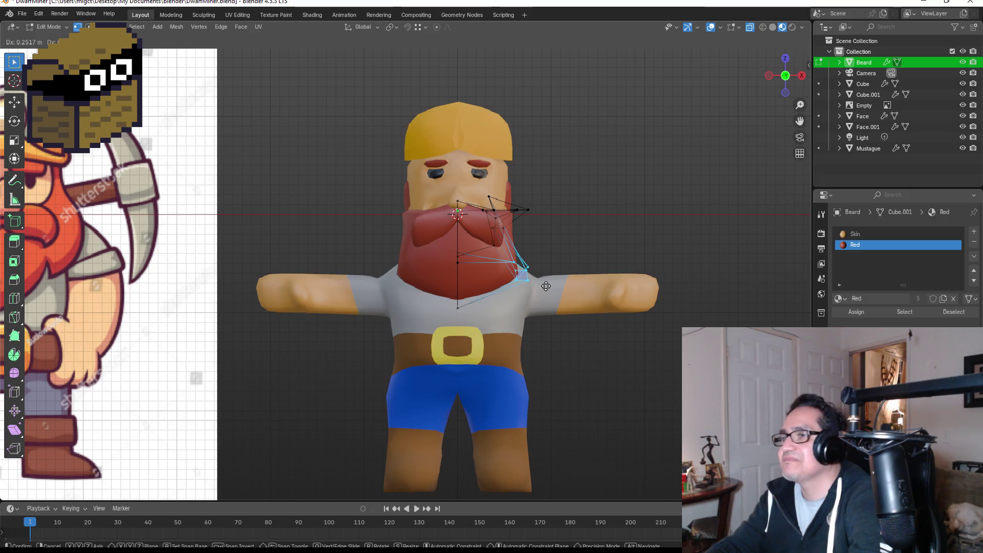
{"action": "left_click", "coordinate": [546, 286]}
{"action": "scroll", "coordinate": [511, 290], "scroll_direction": "up", "scroll_amount": 1}
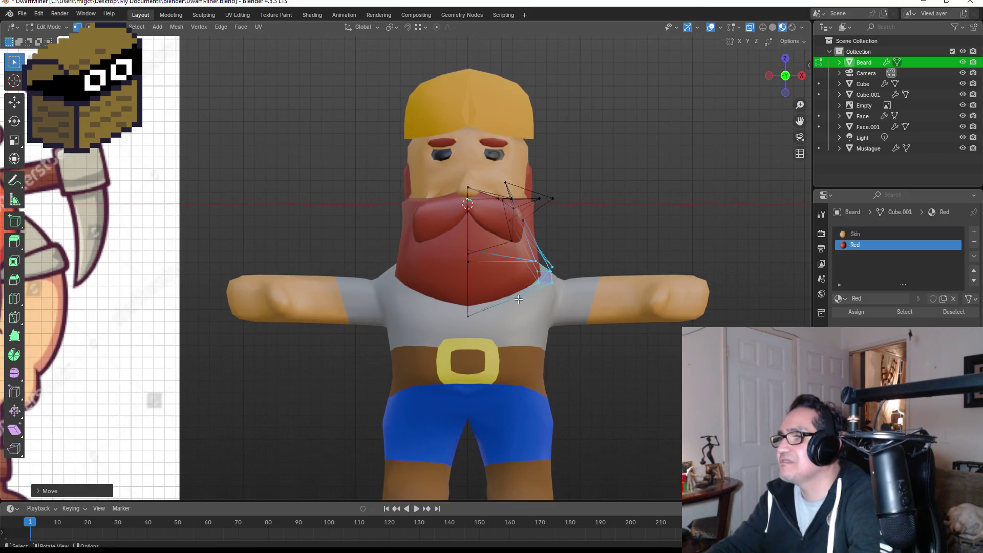
{"action": "left_click", "coordinate": [544, 282]}
{"action": "key", "text": "g"}
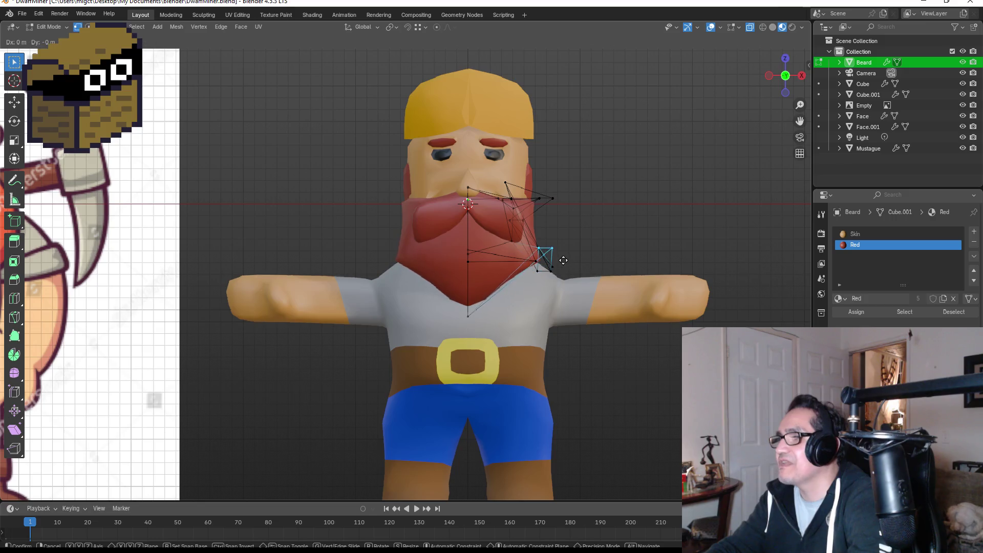
{"action": "left_click", "coordinate": [558, 292]}
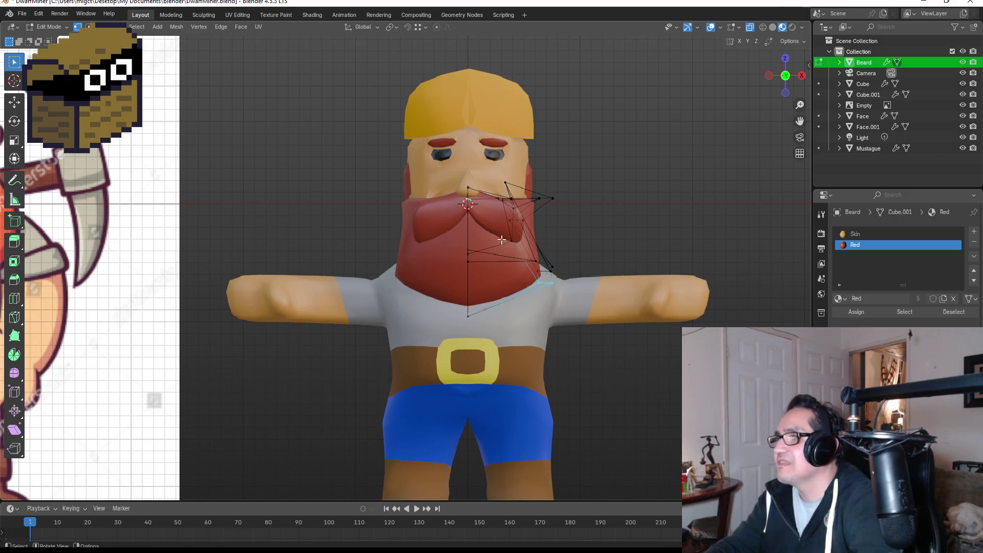
{"action": "key", "text": "ctrl+r"}
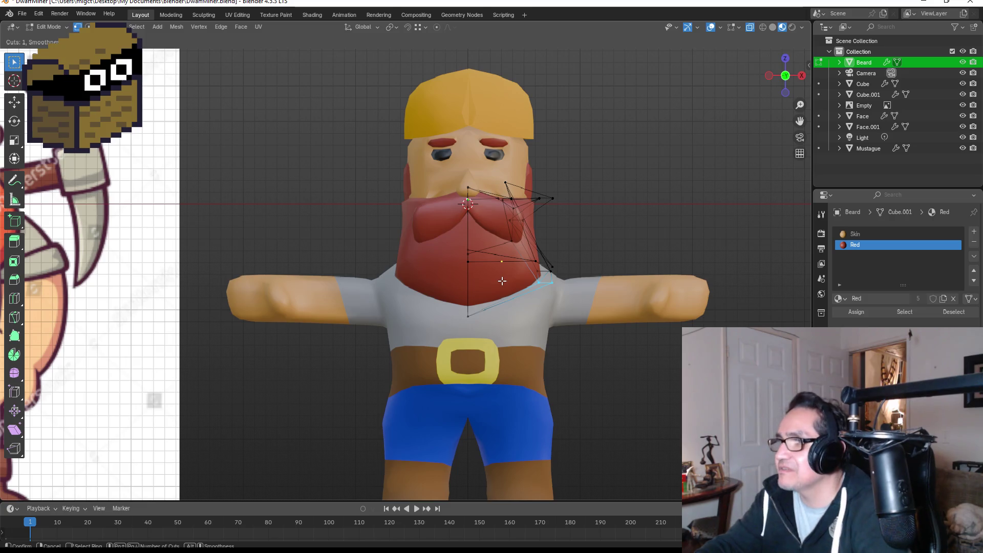
- Add an edge loop across the beard and shift a small group of side vertices
{"action": "left_click", "coordinate": [494, 243]}
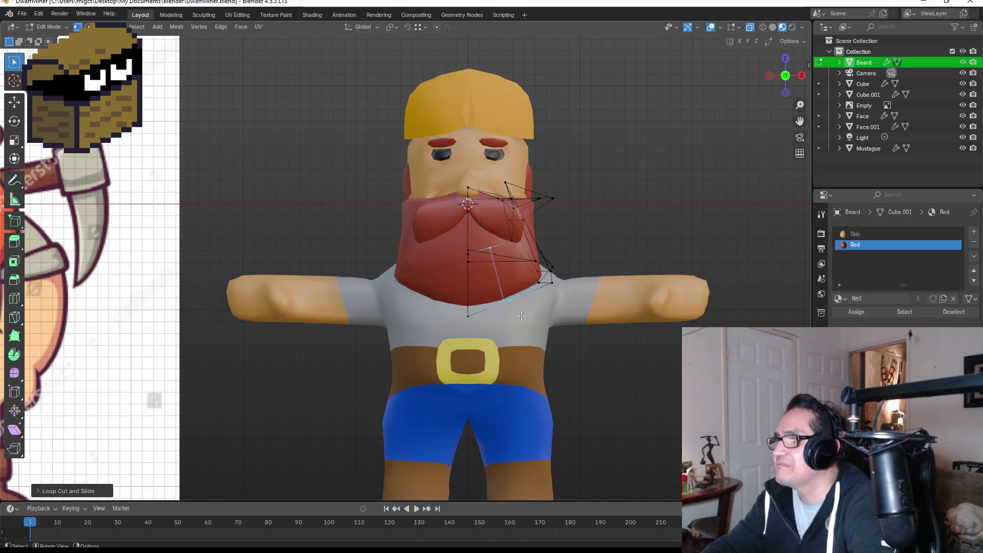
{"action": "key", "text": "g"}
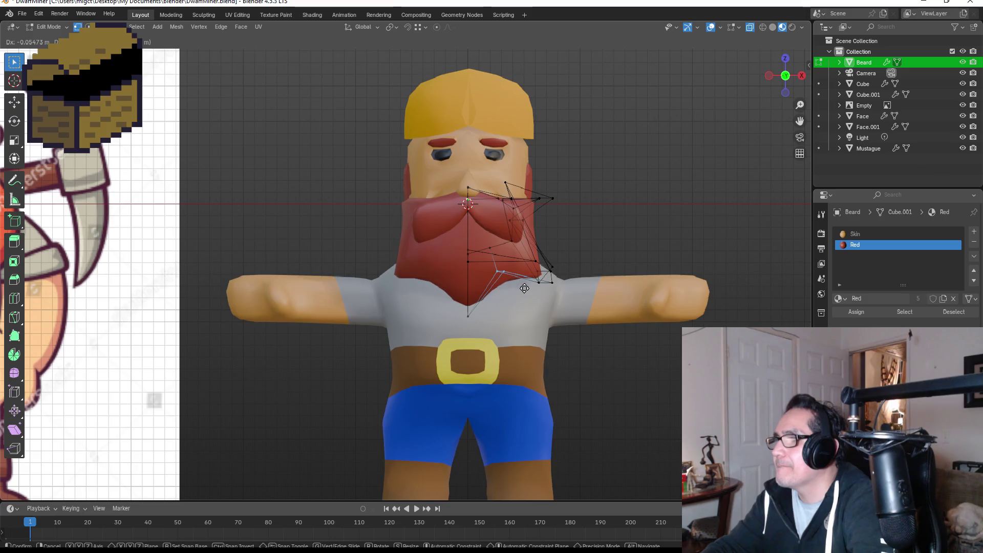
{"action": "left_click", "coordinate": [524, 288]}
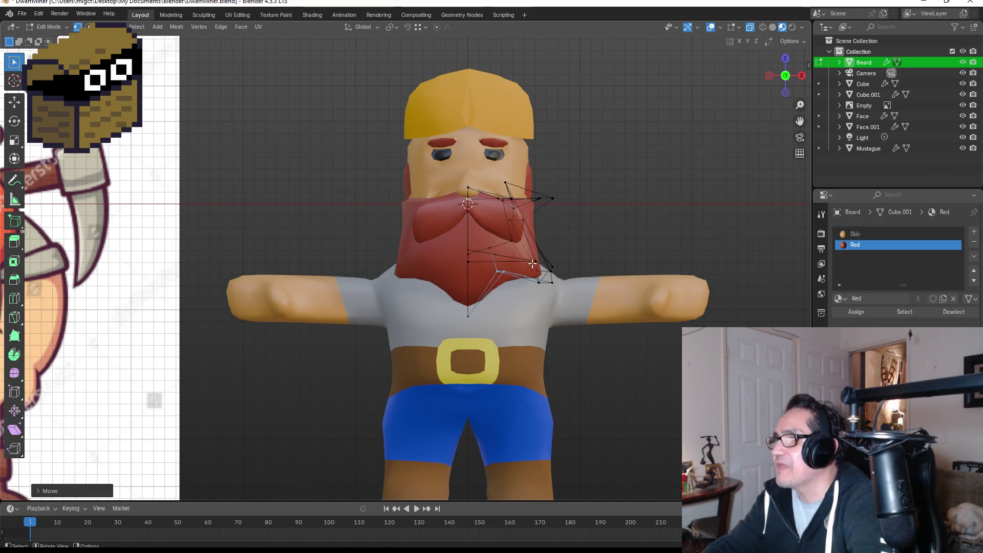
{"action": "left_click_drag", "start_coordinate": [532, 264], "coordinate": [557, 287]}
{"action": "key", "text": "g"}
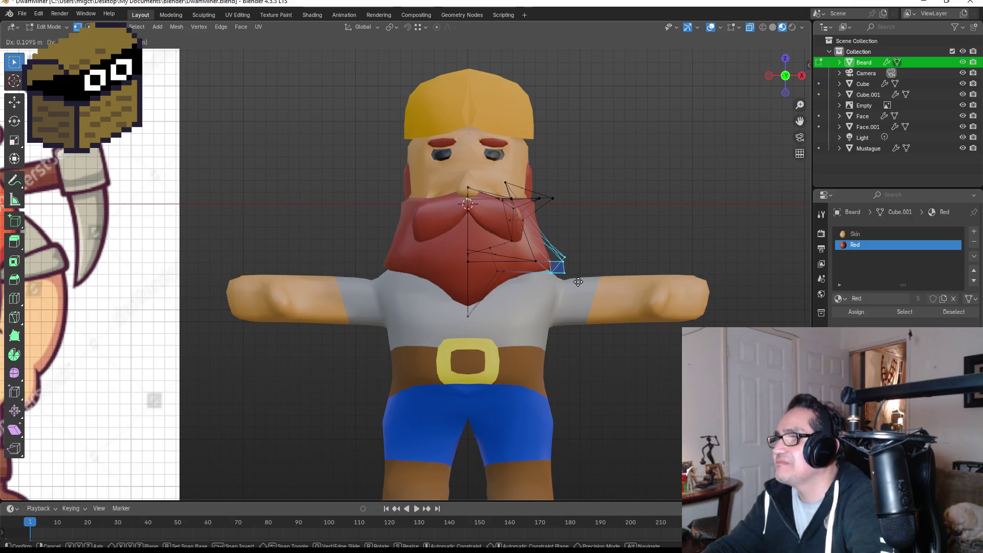
{"action": "left_click", "coordinate": [549, 245]}
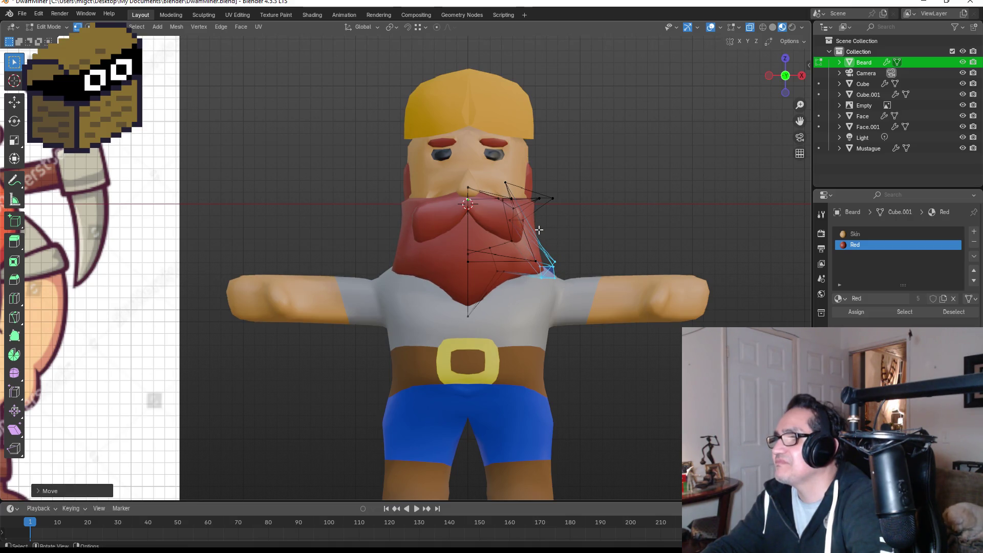
- Add a second centred edge loop and move an outer beard vertex to round the side
{"action": "left_click", "coordinate": [539, 230]}
{"action": "key", "text": "ctrl+r"}
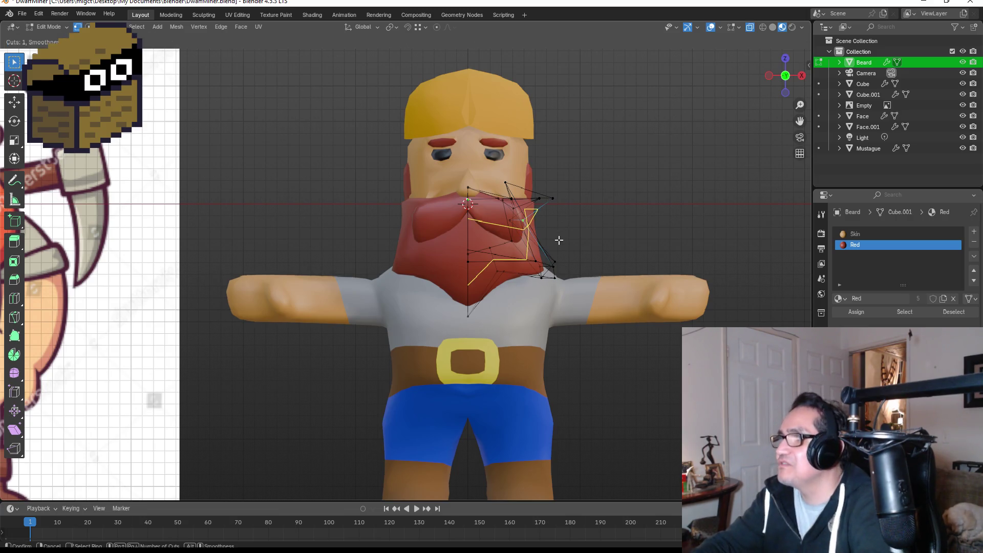
{"action": "left_click", "coordinate": [557, 240]}
{"action": "right_click", "coordinate": [557, 241]}
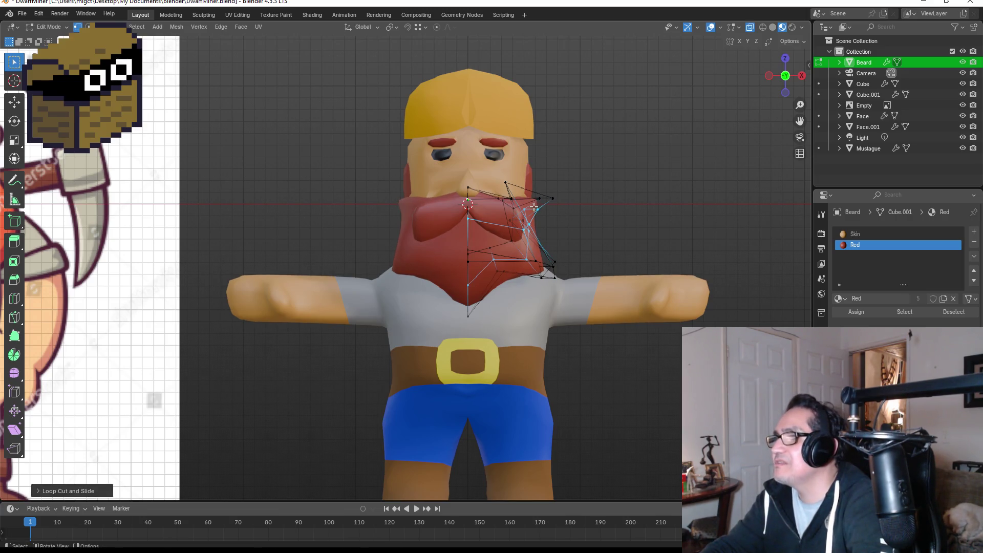
{"action": "left_click", "coordinate": [588, 244]}
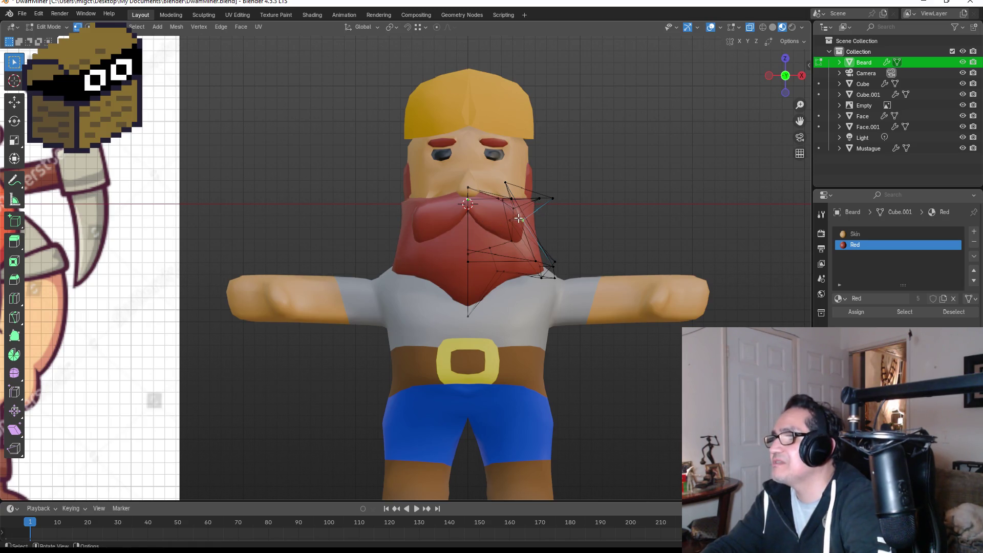
{"action": "key", "text": "g"}
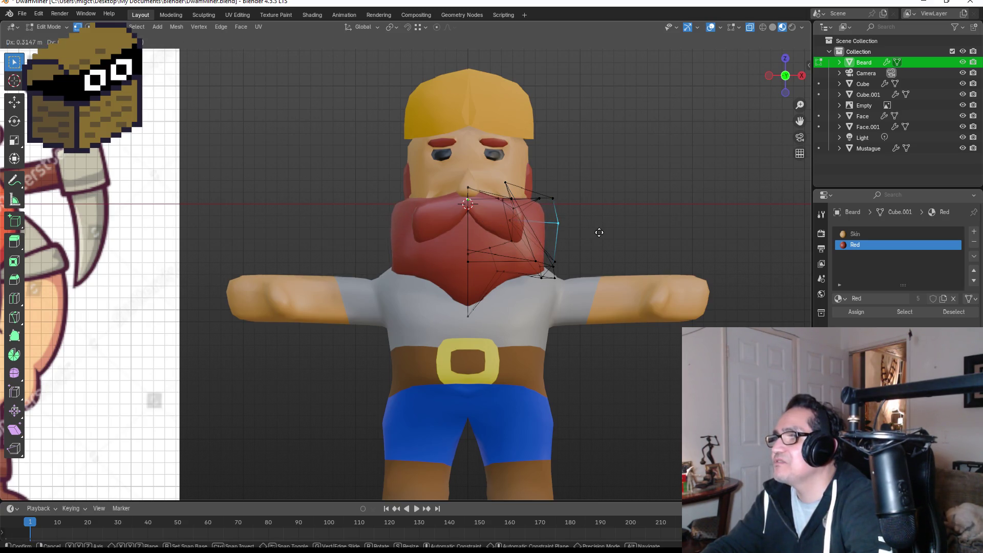
{"action": "left_click", "coordinate": [567, 245]}
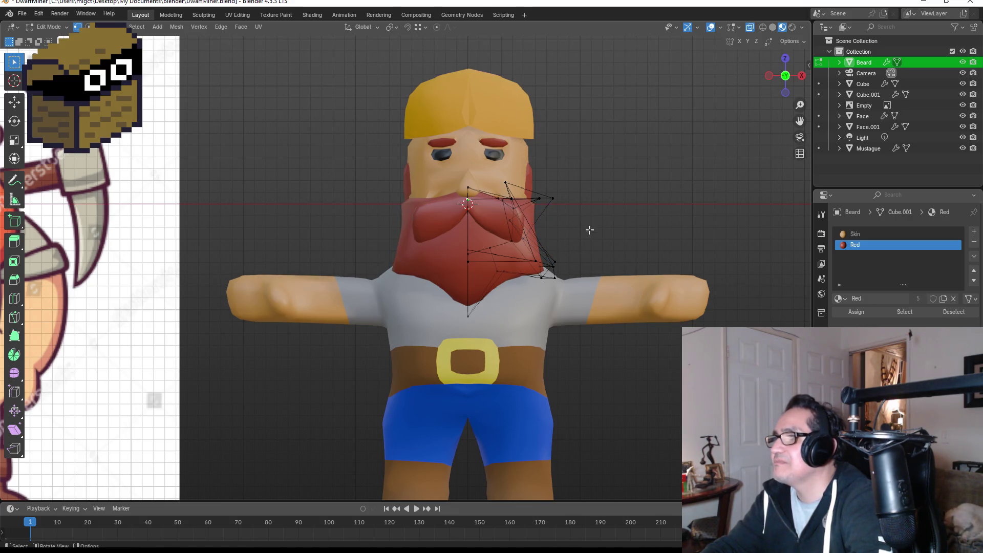
{"action": "middle_click_drag", "start_coordinate": [596, 242], "coordinate": [484, 256]}
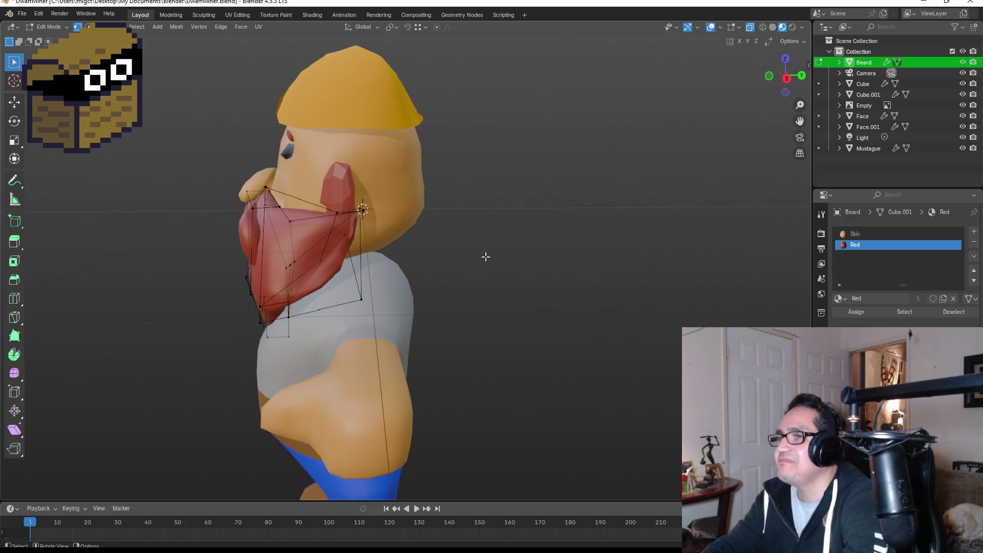
- From the front view, move one more beard vertex lower toward the shoulder and finish editing
{"action": "key", "text": "KP_1"}
{"action": "key", "text": "Tab"}
{"action": "scroll", "coordinate": [581, 269], "scroll_direction": "down", "scroll_amount": 3}
{"action": "left_click", "coordinate": [556, 238]}
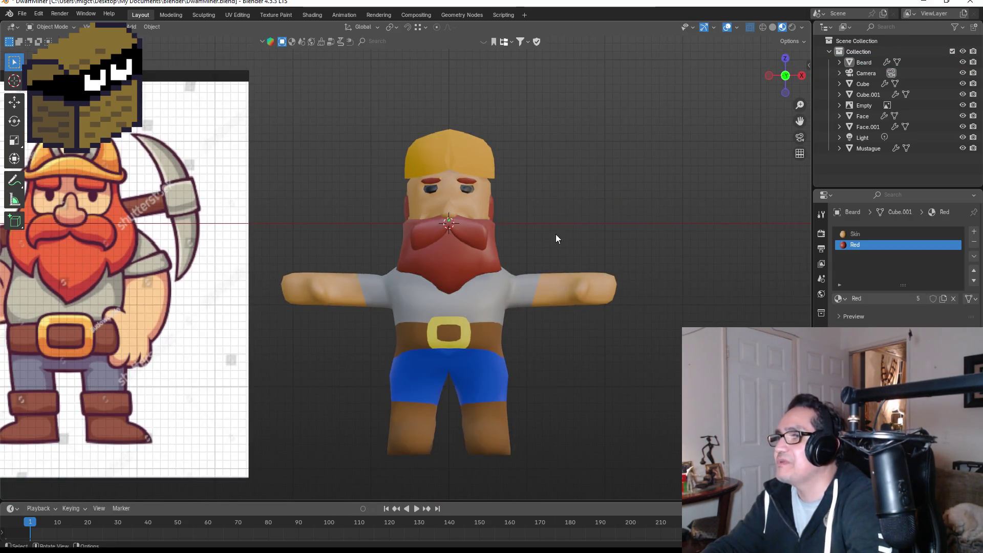
{"action": "scroll", "coordinate": [453, 246], "scroll_direction": "up", "scroll_amount": 3}
{"action": "left_click", "coordinate": [430, 254]}
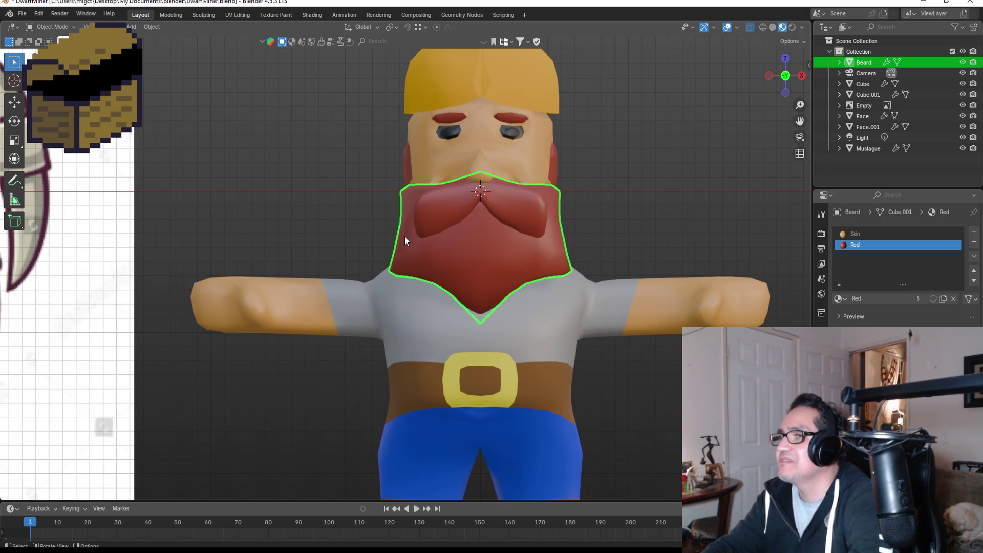
{"action": "key", "text": "Tab"}
{"action": "left_click", "coordinate": [582, 262]}
{"action": "key", "text": "g"}
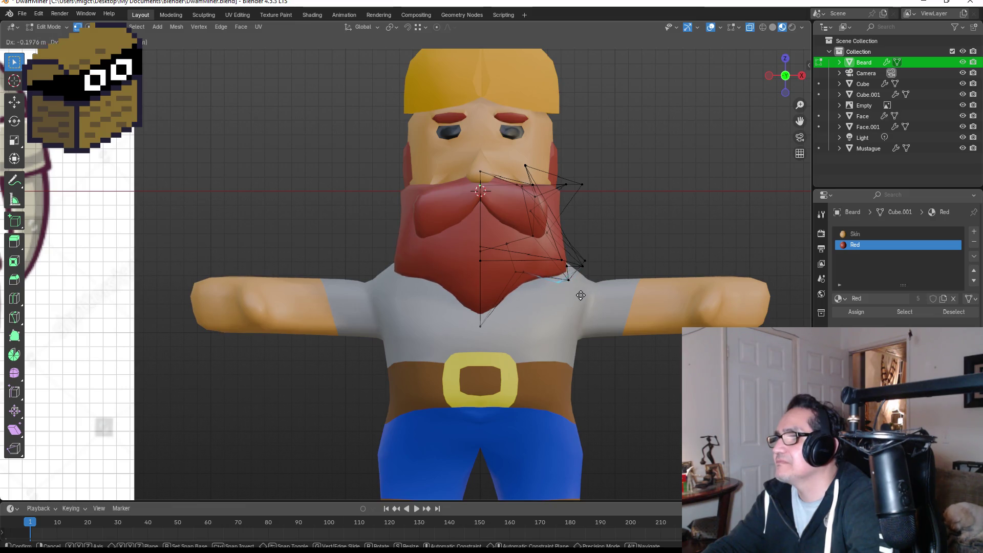
{"action": "left_click", "coordinate": [548, 312]}
{"action": "key", "text": "Tab"}
- Deselect the beard and select the yellow helmet
{"action": "scroll", "coordinate": [631, 241], "scroll_direction": "down", "scroll_amount": 3}
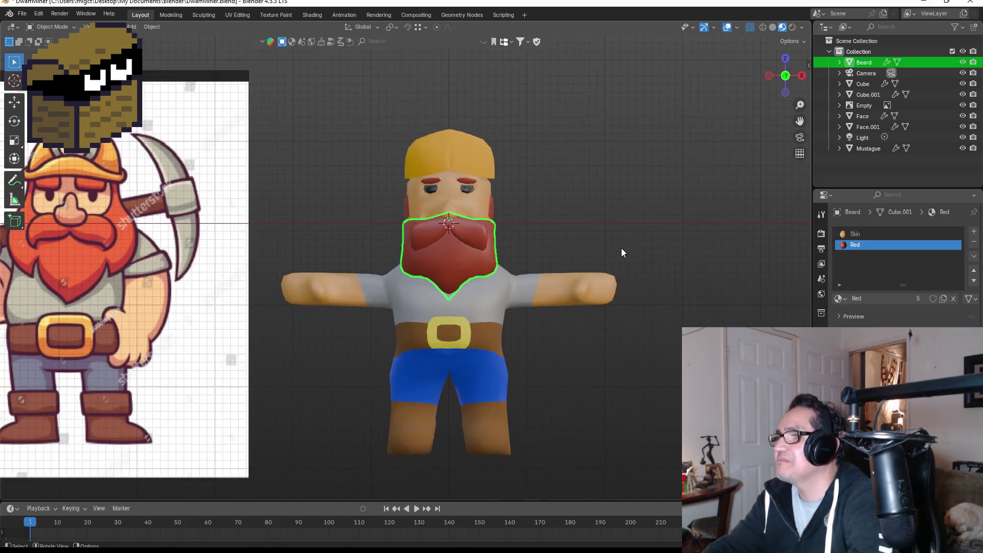
{"action": "scroll", "coordinate": [591, 204], "scroll_direction": "up", "scroll_amount": 3}
{"action": "left_click", "coordinate": [593, 241]}
{"action": "scroll", "coordinate": [597, 258], "scroll_direction": "down", "scroll_amount": 2}
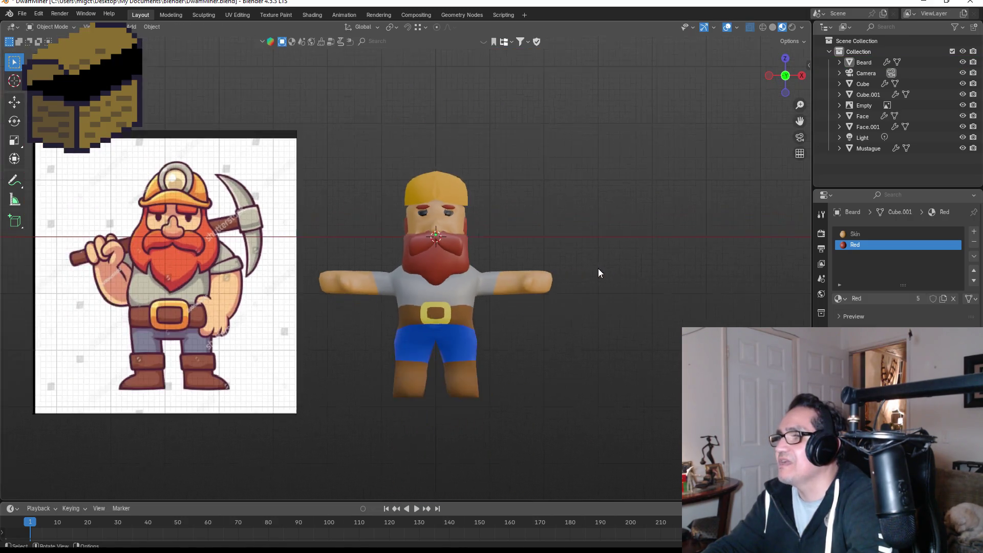
{"action": "scroll", "coordinate": [536, 305], "scroll_direction": "up", "scroll_amount": 2}
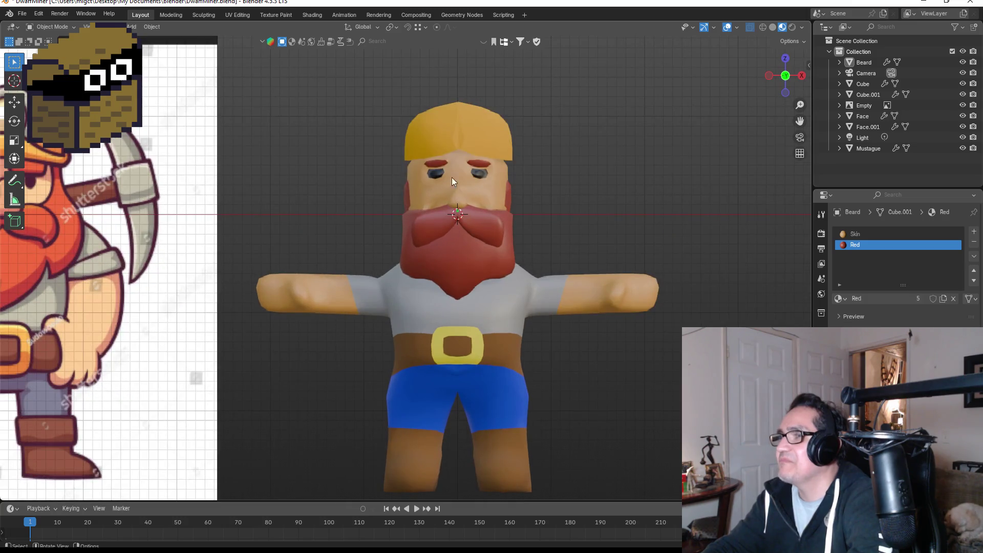
{"action": "left_click", "coordinate": [464, 127]}
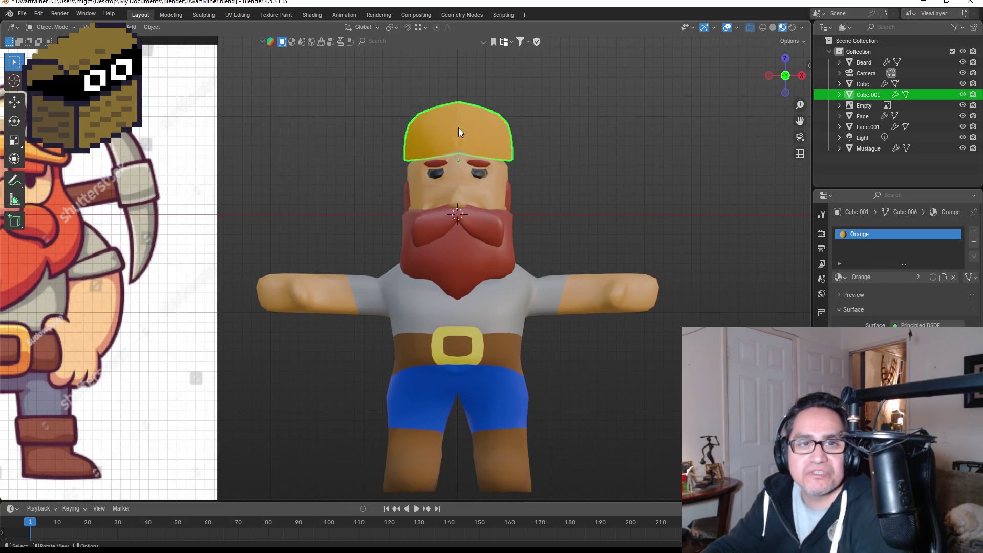
- Reselect the helmet, view it from the right side (Numpad 3), and enter Edit Mode
{"action": "scroll", "coordinate": [548, 171], "scroll_direction": "down", "scroll_amount": 2}
{"action": "left_click", "coordinate": [552, 174]}
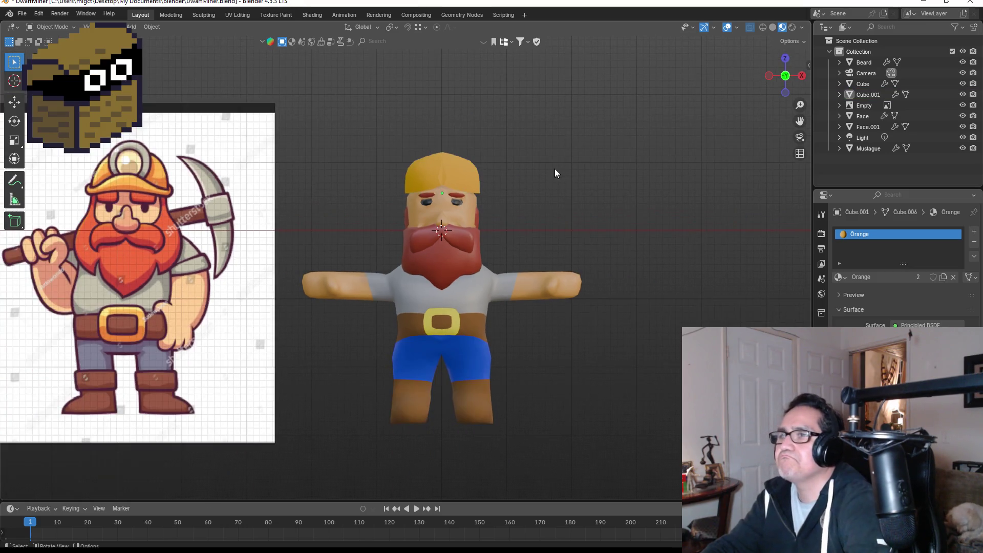
{"action": "left_click", "coordinate": [463, 167]}
{"action": "key", "text": "KP_3"}
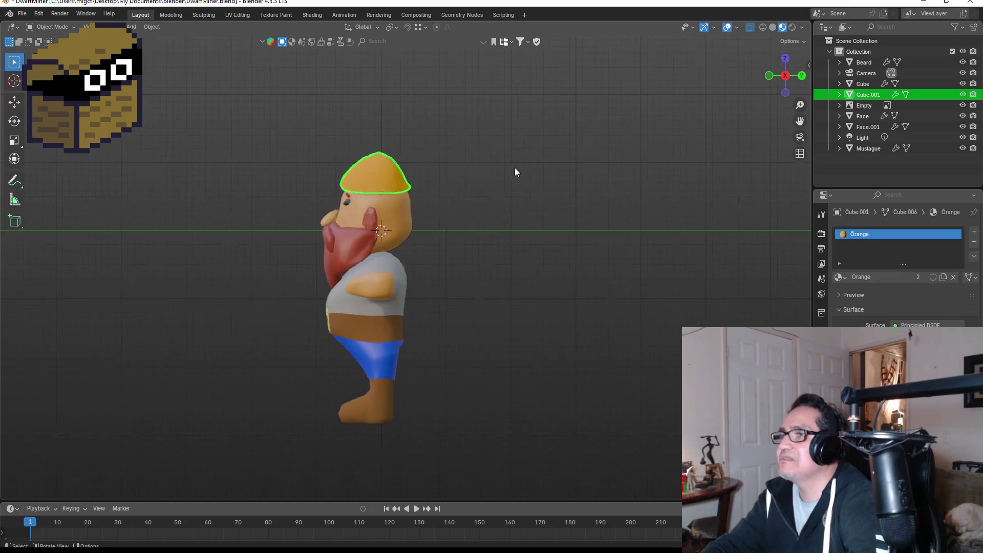
{"action": "scroll", "coordinate": [363, 150], "scroll_direction": "up", "scroll_amount": 3}
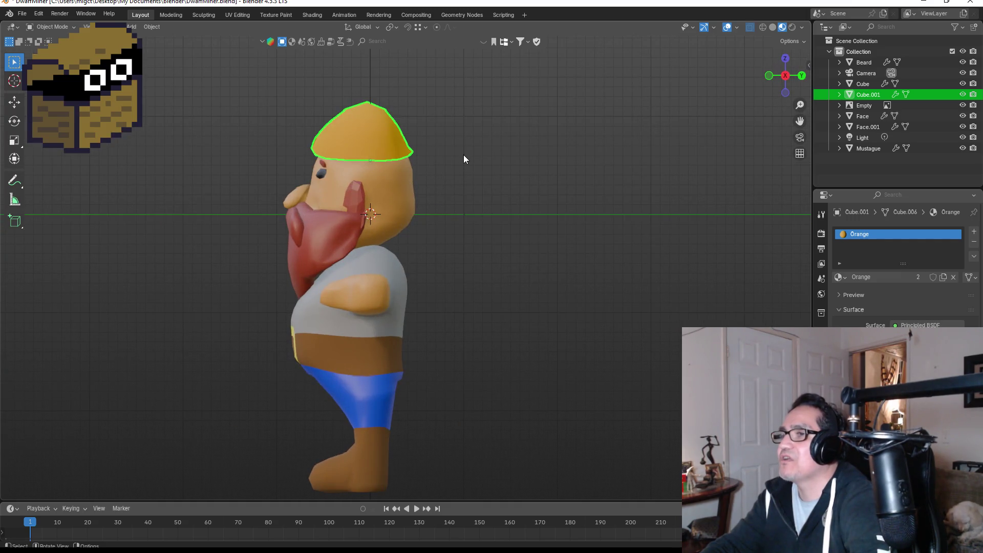
{"action": "mouse_move", "coordinate": [489, 167]}
{"action": "middle_mouse_down"}
{"action": "mouse_move", "coordinate": [324, 185]}
{"action": "mouse_move", "coordinate": [108, 180]}
{"action": "mouse_move", "coordinate": [269, 168]}
{"action": "mouse_move", "coordinate": [441, 126]}
{"action": "mouse_move", "coordinate": [511, 123]}
{"action": "middle_mouse_up"}
{"action": "key", "text": "Tab"}
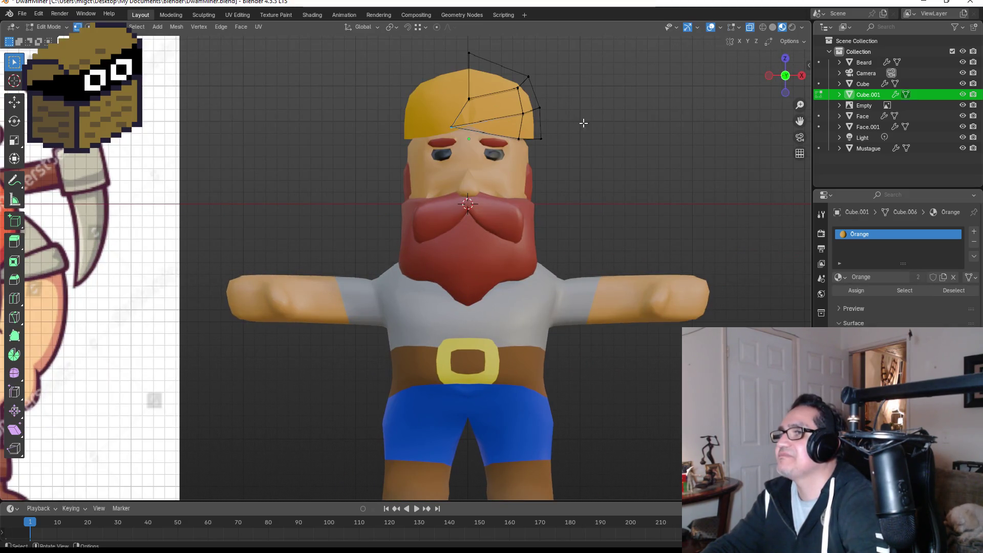
- Shift a helmet side vertex outward over several moves, finishing with an X-constrained move
{"action": "left_click_drag", "start_coordinate": [452, 126], "coordinate": [481, 120]}
{"action": "key", "text": "g"}
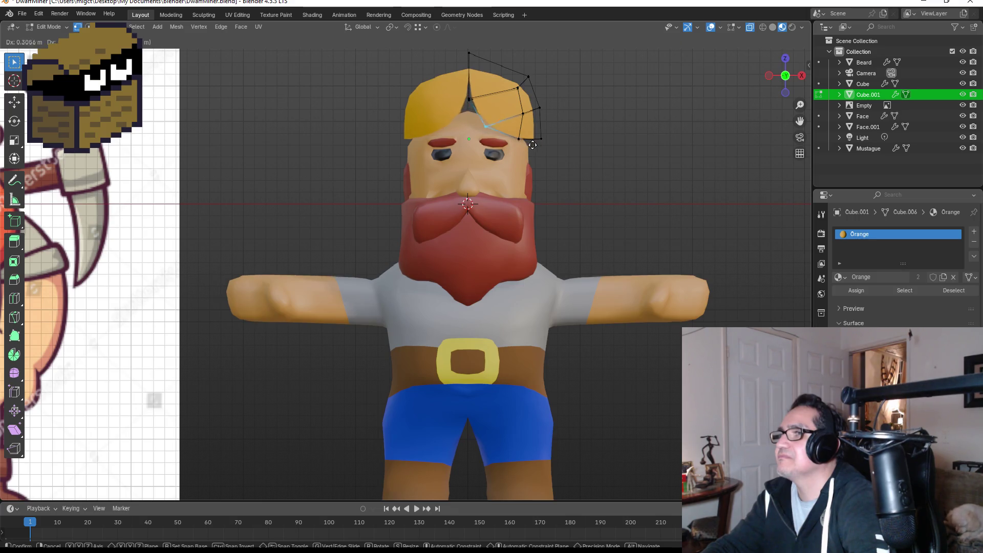
{"action": "left_click", "coordinate": [517, 145]}
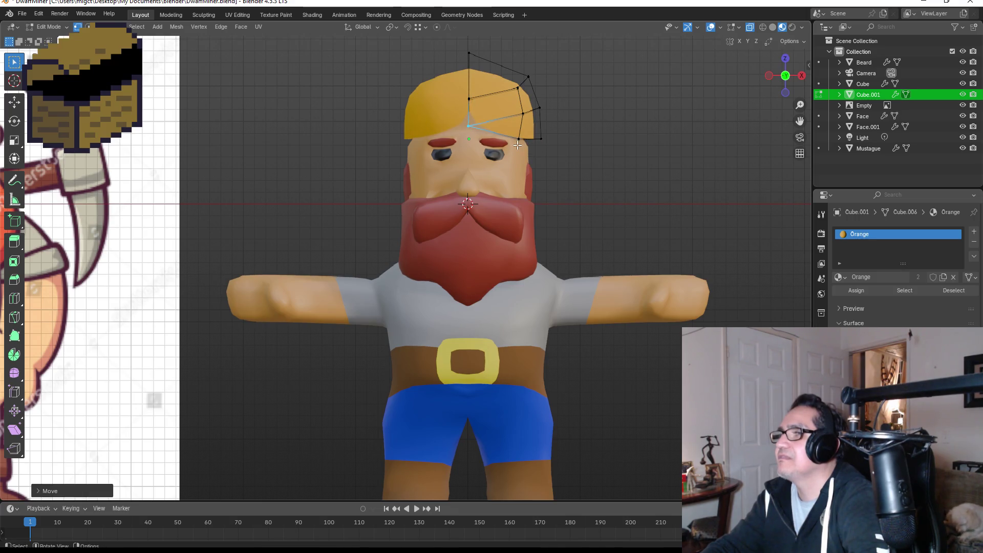
{"action": "key", "text": "g"}
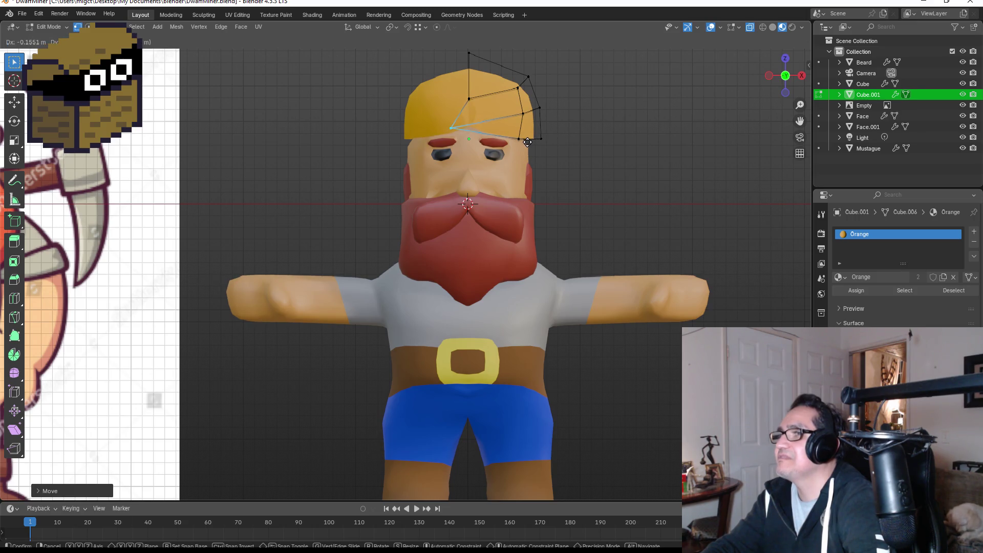
{"action": "left_click", "coordinate": [548, 142]}
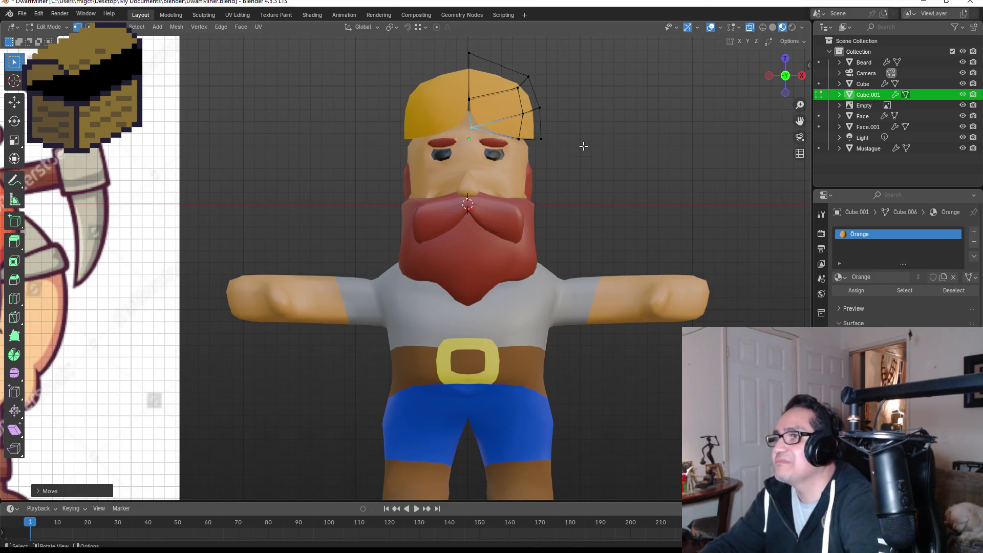
{"action": "key", "text": "g"}
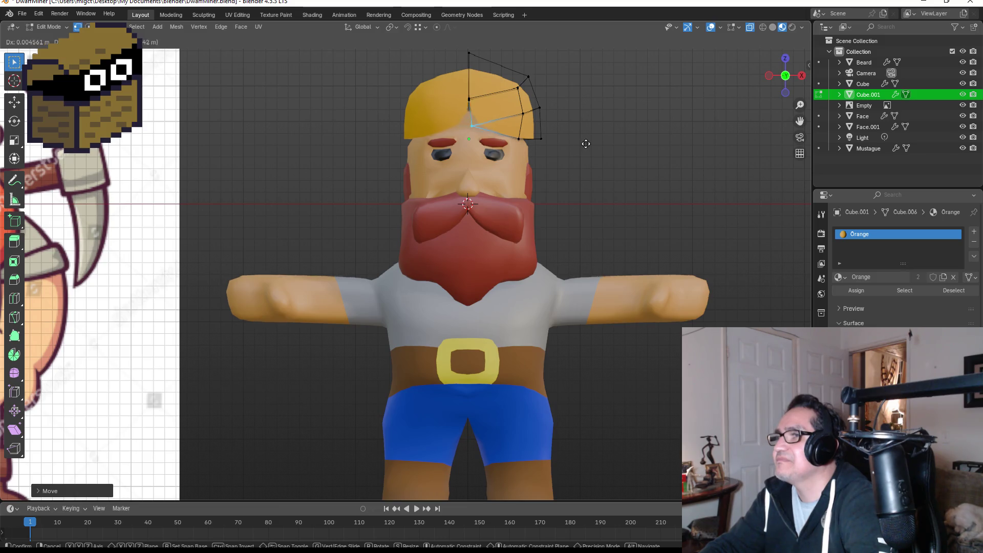
{"action": "key", "text": "x"}
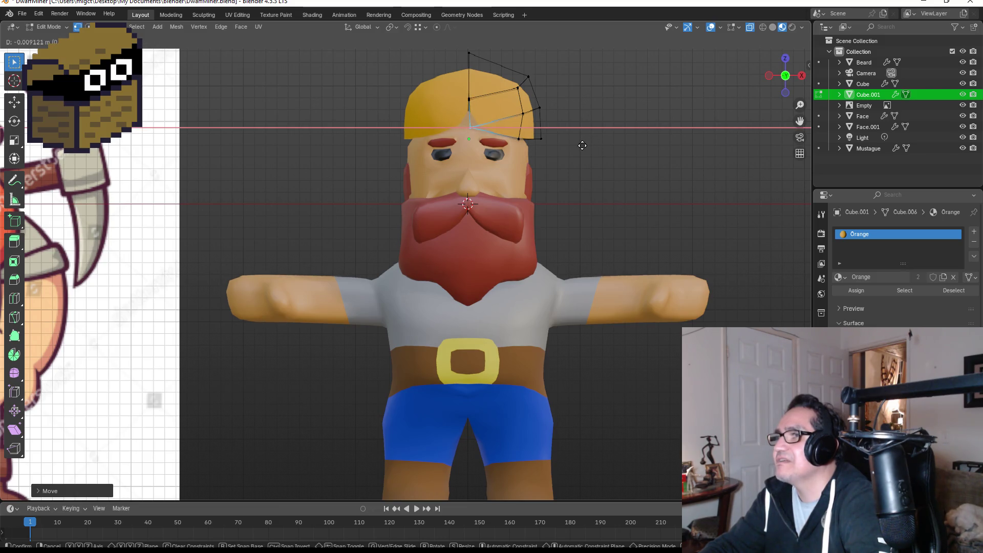
{"action": "left_click", "coordinate": [594, 148]}
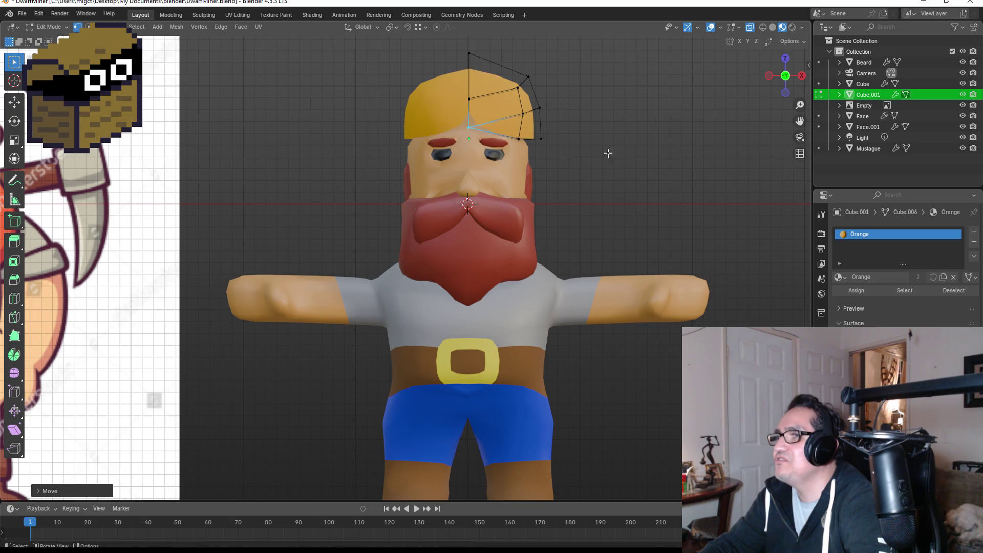
{"action": "left_click", "coordinate": [600, 132]}
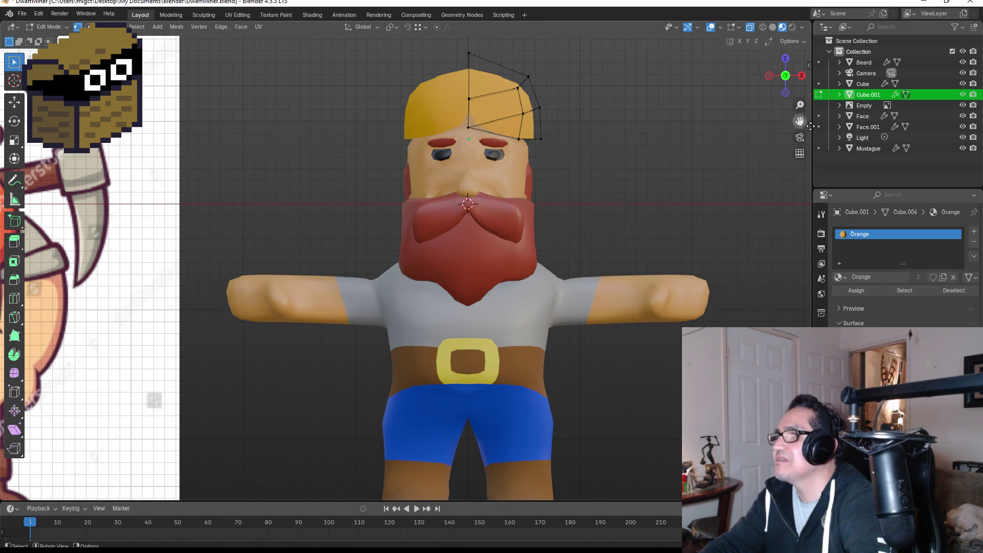
- Move the helmet's upper-left vertex vertically with a Z-constrained move
{"action": "scroll", "coordinate": [560, 127], "scroll_direction": "up", "scroll_amount": 5}
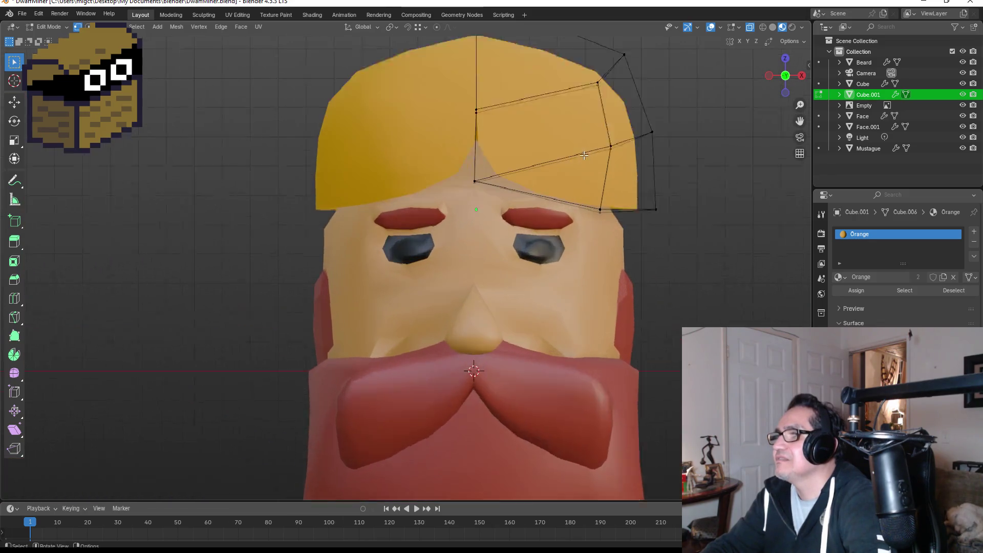
{"action": "scroll", "coordinate": [584, 154], "scroll_direction": "up", "scroll_amount": 1}
{"action": "left_click", "coordinate": [705, 198]}
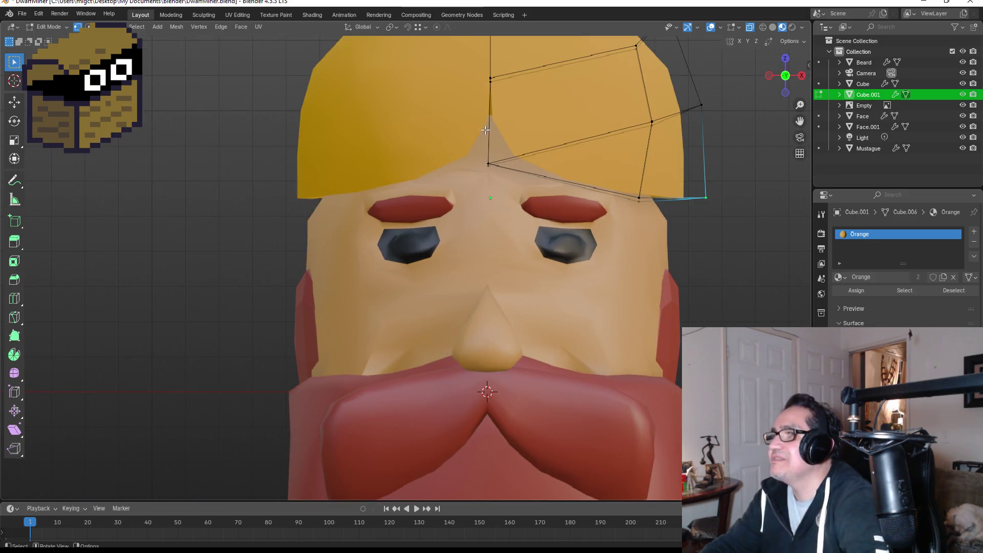
{"action": "left_click", "coordinate": [489, 78]}
{"action": "key", "text": "g"}
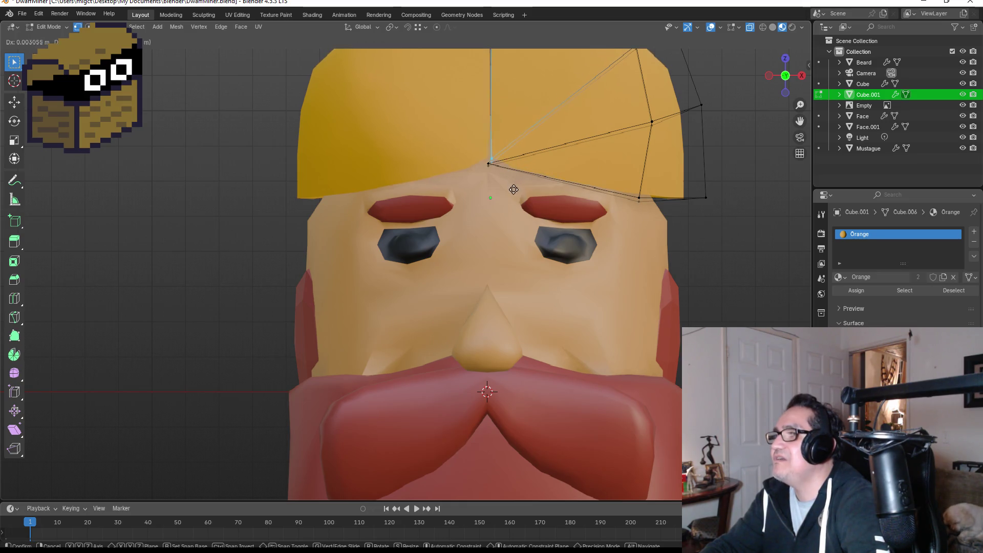
{"action": "key", "text": "z"}
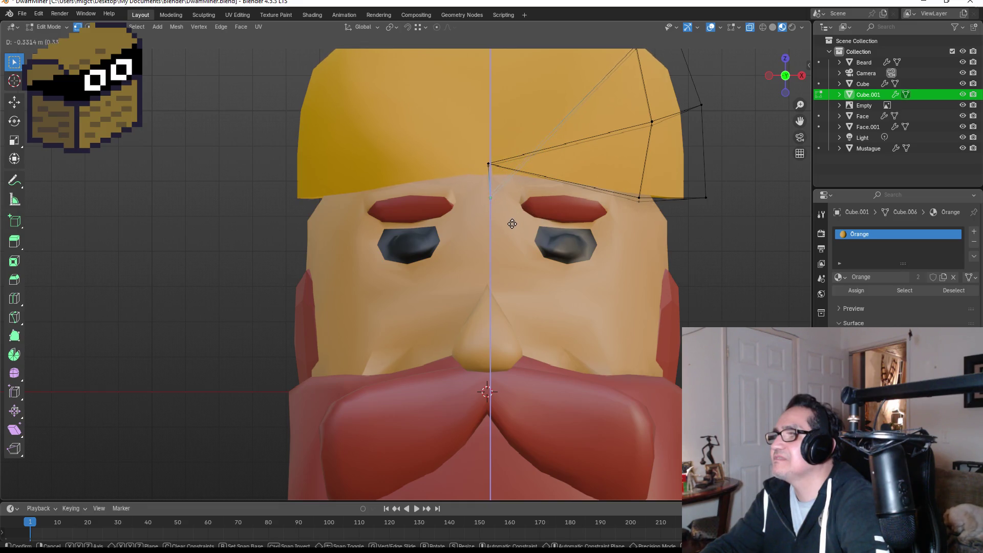
{"action": "left_click", "coordinate": [511, 222]}
- Reselect the helmet and raise its top vertex along the Z axis
{"action": "key", "text": "Tab"}
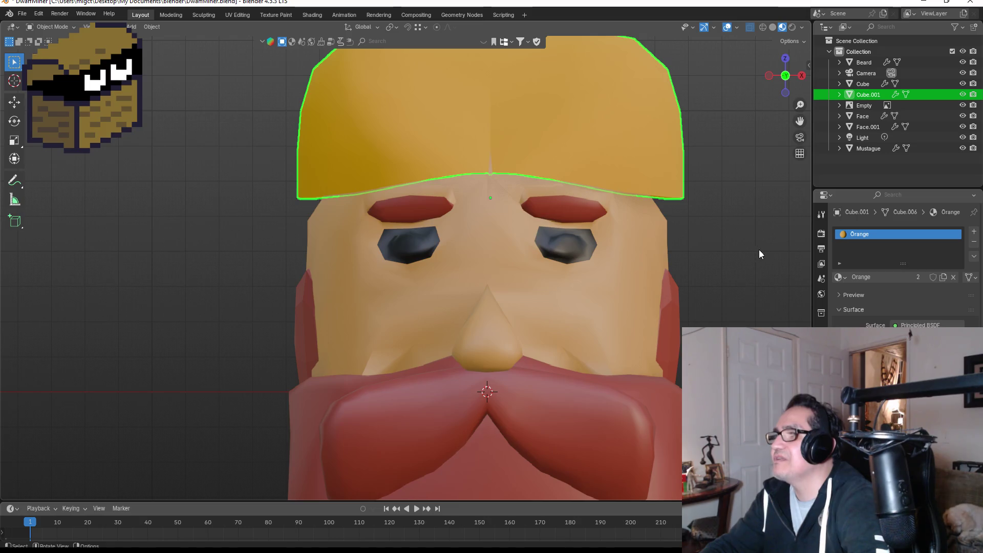
{"action": "scroll", "coordinate": [759, 250], "scroll_direction": "down", "scroll_amount": 3}
{"action": "left_click", "coordinate": [726, 245]}
{"action": "left_click", "coordinate": [482, 171]}
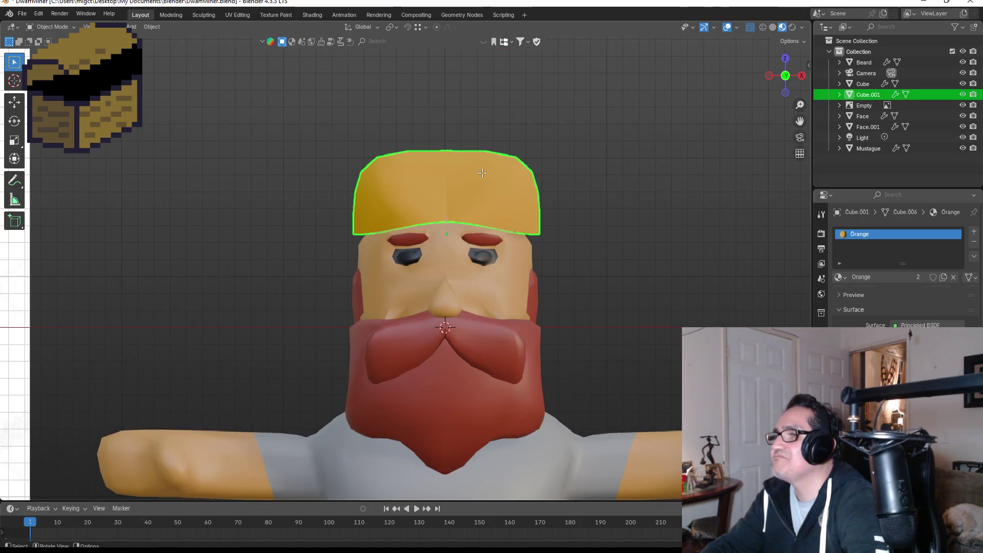
{"action": "key", "text": "Tab"}
{"action": "left_click", "coordinate": [446, 110]}
{"action": "key", "text": "g"}
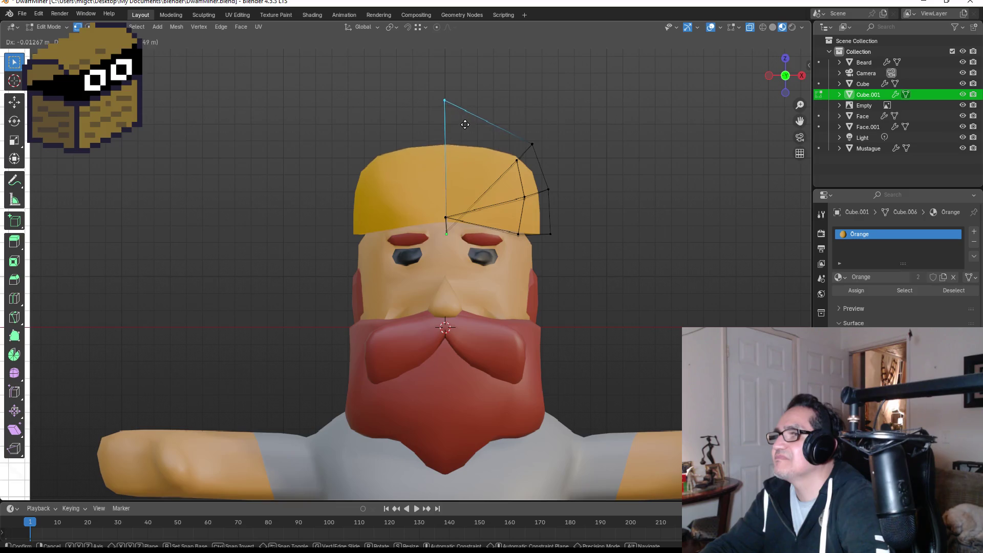
{"action": "key", "text": "z"}
{"action": "left_click", "coordinate": [465, 108]}
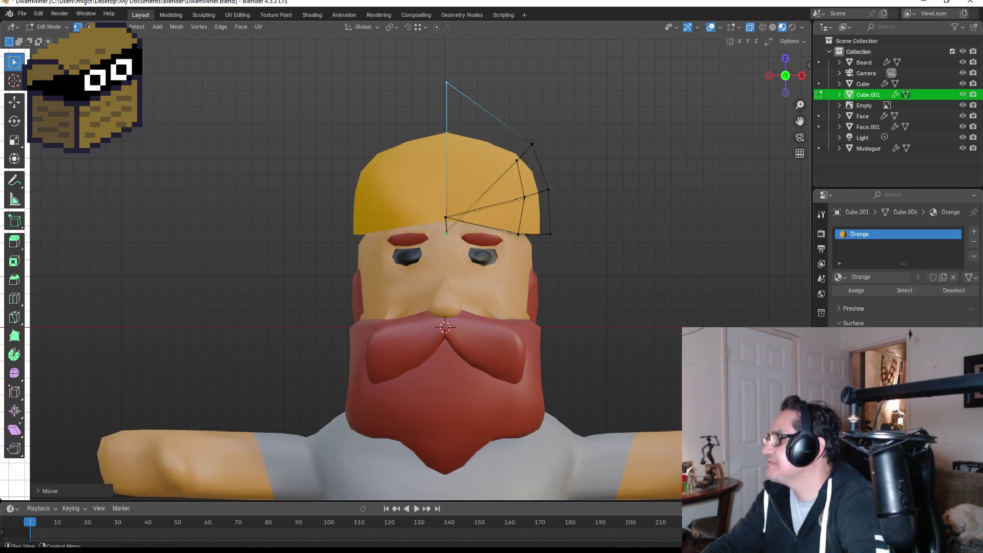
- Check the helmet's modifiers and nudge the top vertex again before leaving Edit Mode
{"action": "left_click", "coordinate": [821, 214]}
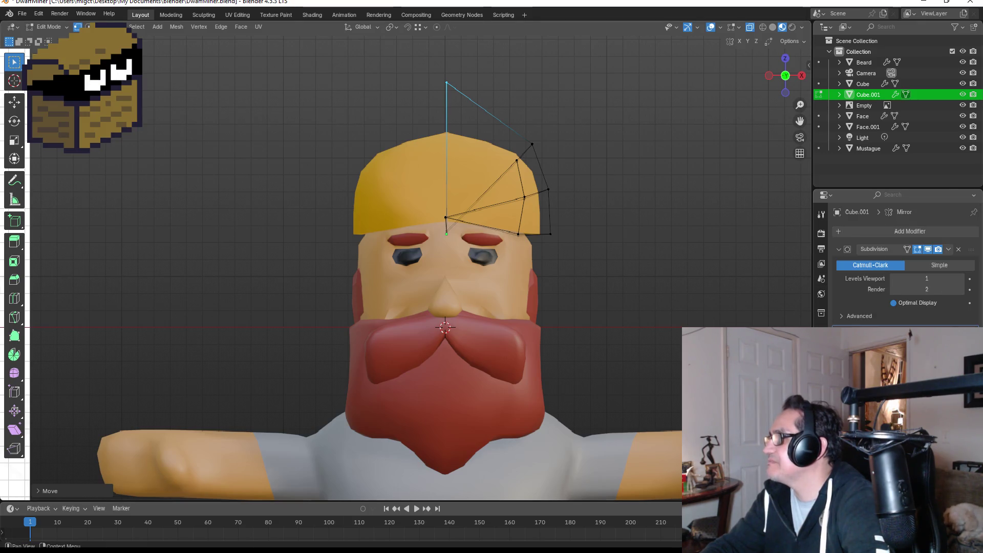
{"action": "left_click_drag", "start_coordinate": [406, 68], "coordinate": [466, 107]}
{"action": "key", "text": "g"}
{"action": "left_click", "coordinate": [468, 109]}
{"action": "key", "text": "Tab"}
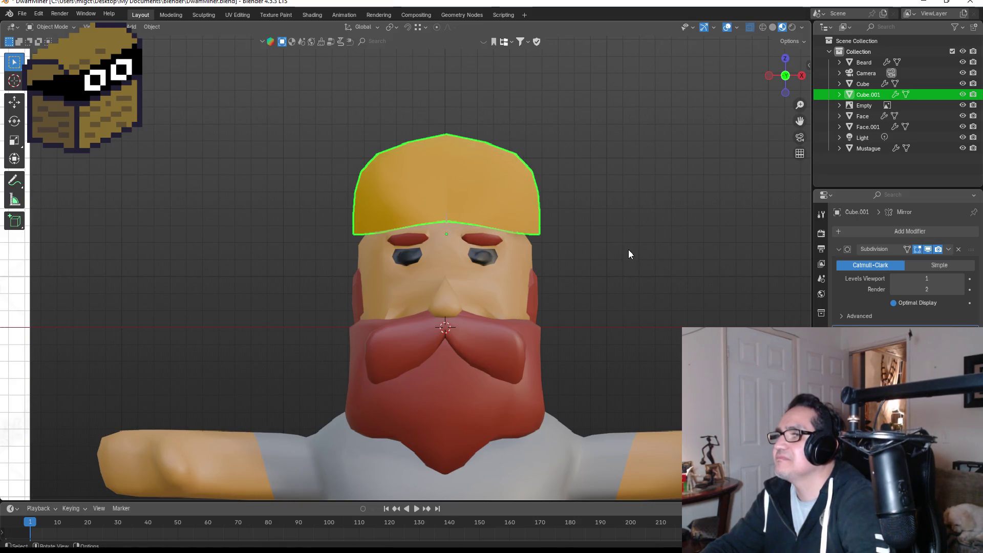
- Orbit to a perspective view and start raising a vertex on the helmet's side
{"action": "left_click", "coordinate": [628, 249]}
{"action": "mouse_move", "coordinate": [628, 248]}
{"action": "middle_mouse_down"}
{"action": "mouse_move", "coordinate": [627, 235]}
{"action": "mouse_move", "coordinate": [536, 238]}
{"action": "mouse_move", "coordinate": [612, 243]}
{"action": "mouse_move", "coordinate": [435, 207]}
{"action": "mouse_move", "coordinate": [493, 199]}
{"action": "mouse_move", "coordinate": [423, 207]}
{"action": "middle_mouse_up"}
{"action": "left_click", "coordinate": [435, 207]}
{"action": "key", "text": "Tab"}
{"action": "left_click", "coordinate": [328, 204]}
{"action": "key", "text": "g"}
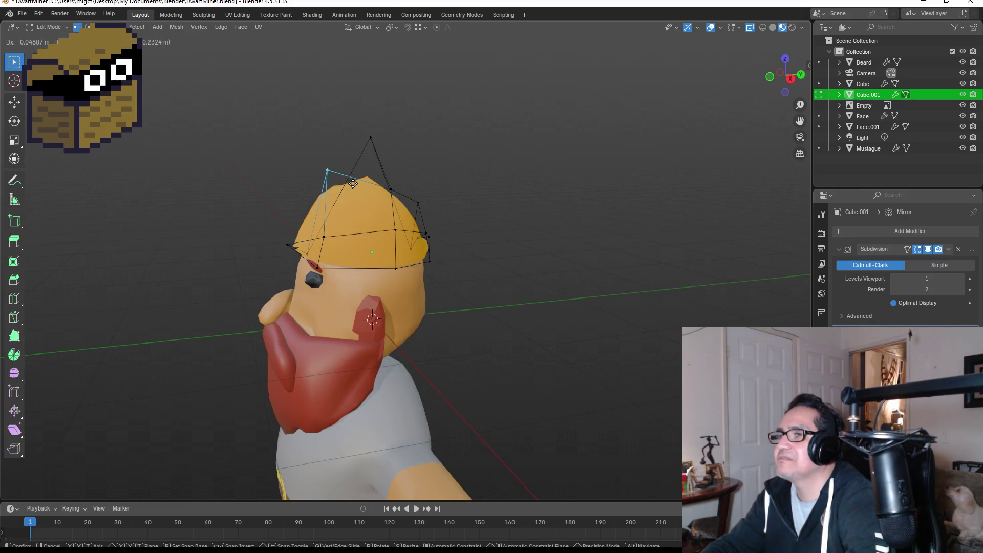
- Confirm the raised side vertex and lift the helmet's top vertex slightly
{"action": "left_click", "coordinate": [343, 177]}
{"action": "middle_click_drag", "start_coordinate": [465, 167], "coordinate": [435, 157]}
{"action": "left_click", "coordinate": [360, 135]}
{"action": "key", "text": "g"}
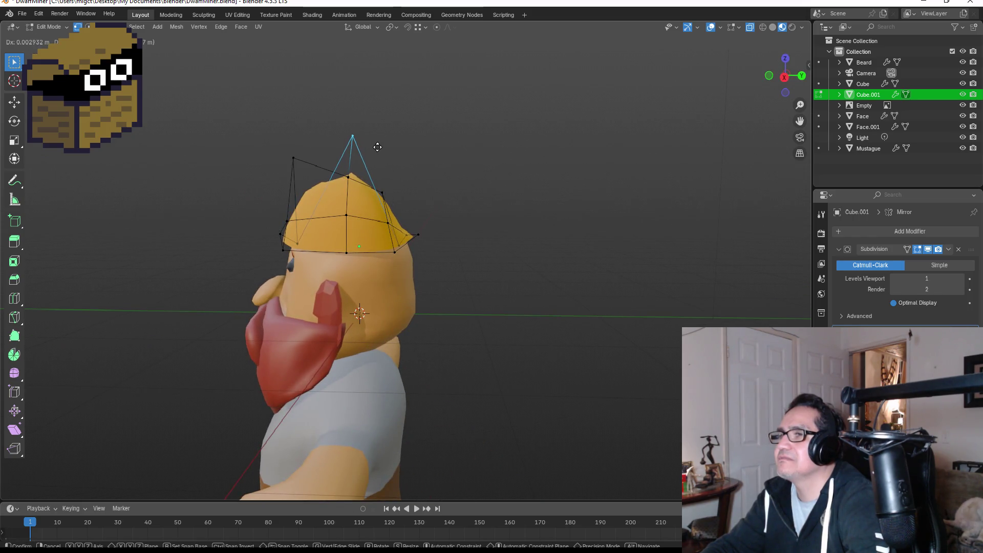
{"action": "left_click", "coordinate": [376, 142]}
- Lift another hat cage vertex, then lower it together with the top vertex
{"action": "left_click", "coordinate": [348, 176]}
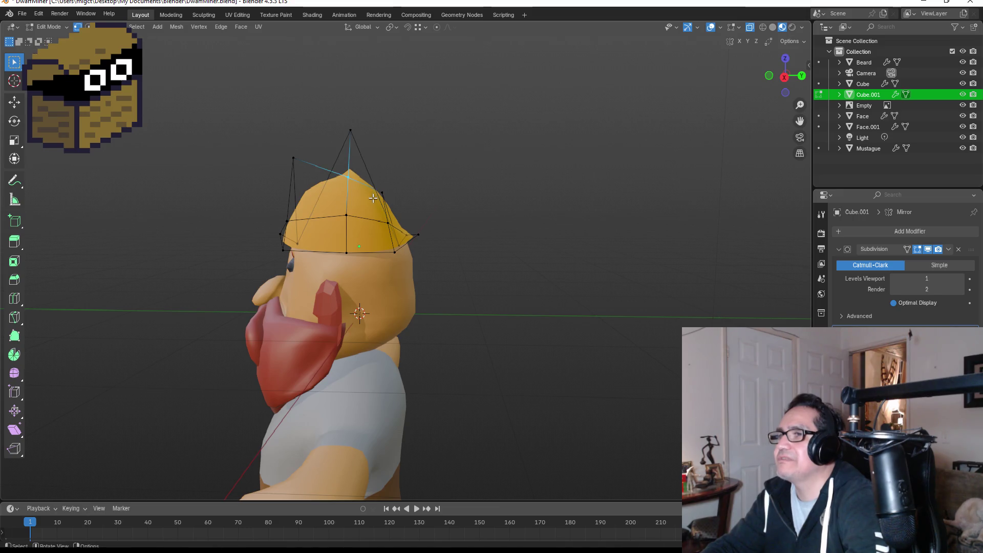
{"action": "key", "text": "ctrl+z"}
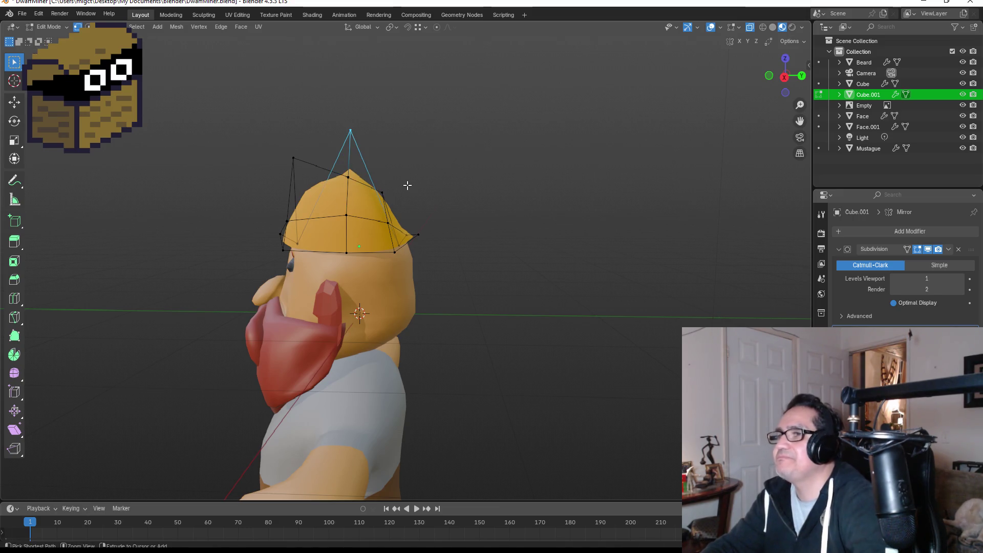
{"action": "left_click", "coordinate": [348, 176]}
{"action": "key", "text": "g"}
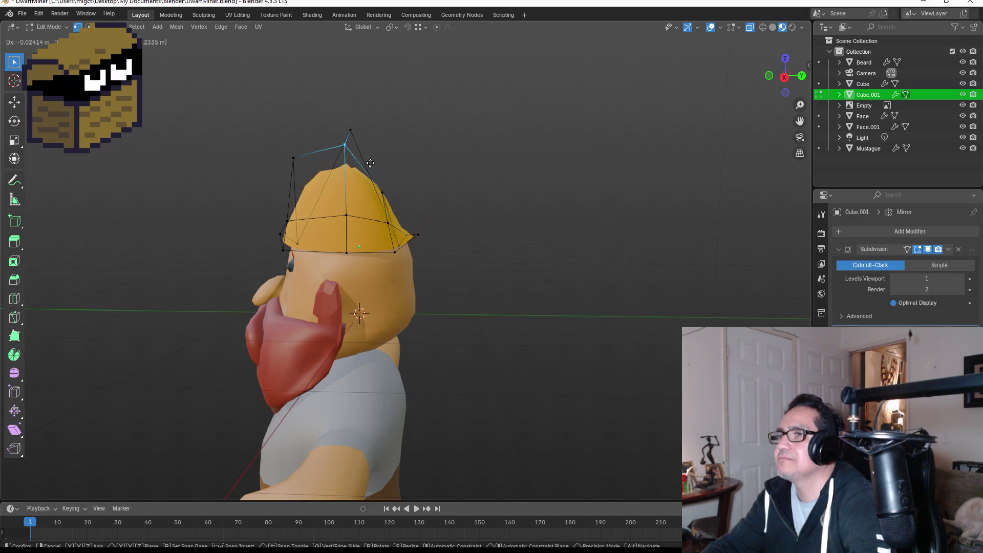
{"action": "left_click", "coordinate": [372, 177]}
{"action": "left_click_drag", "start_coordinate": [331, 124], "coordinate": [377, 166], "text": "shift"}
{"action": "key", "text": "g"}
{"action": "left_click", "coordinate": [370, 165]}
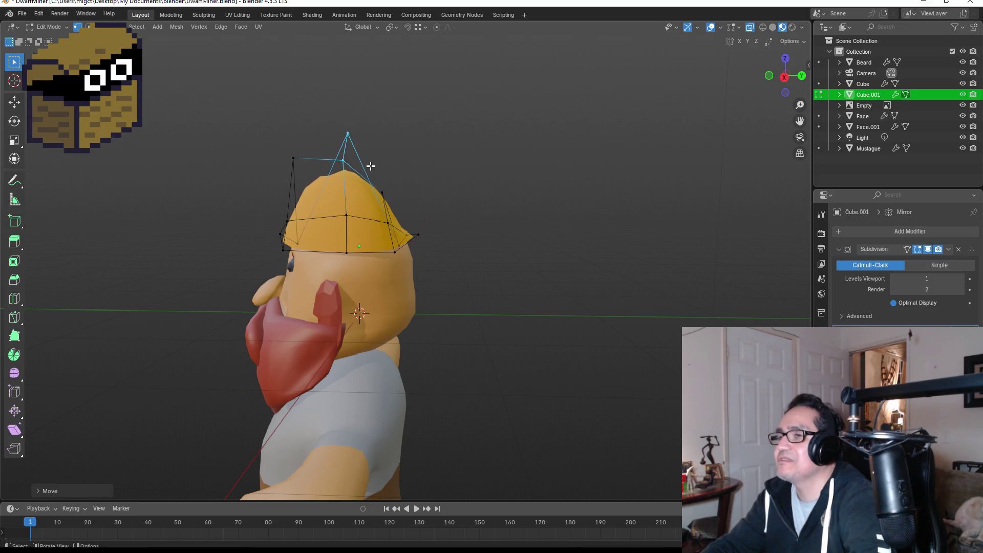
- Reposition the hat's left cage vertex and orbit to face the dwarf front-on
{"action": "left_click", "coordinate": [293, 157]}
{"action": "key", "text": "g"}
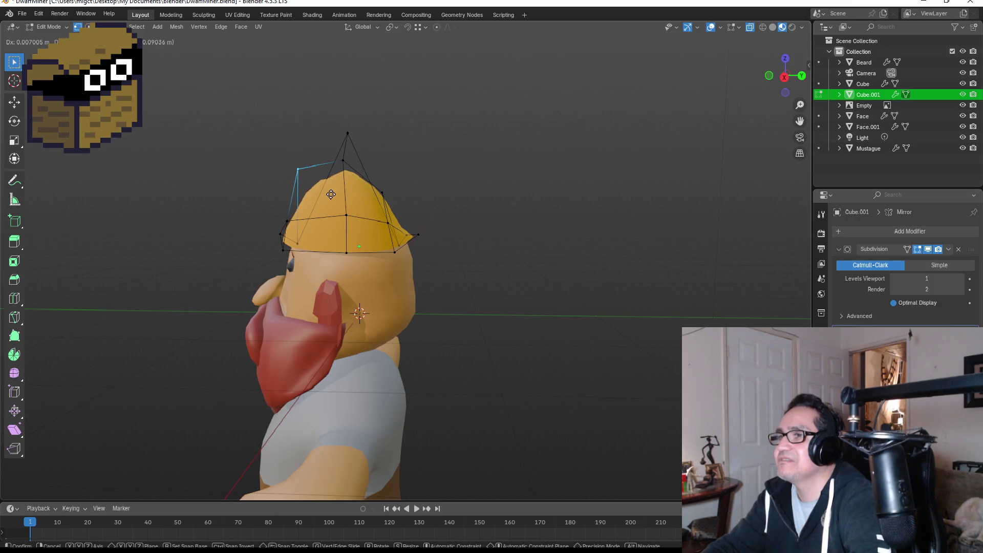
{"action": "left_click", "coordinate": [337, 200]}
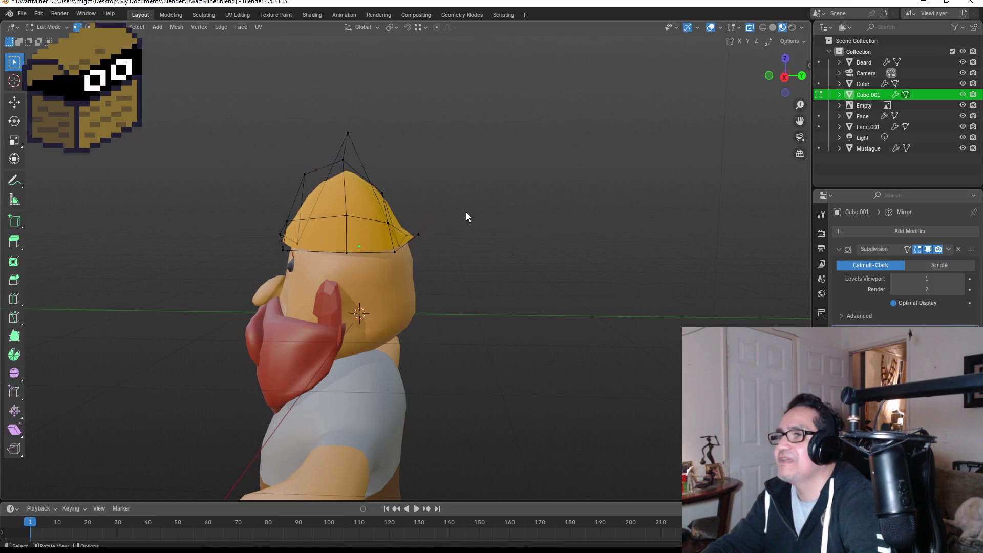
{"action": "key", "text": "Tab"}
{"action": "middle_click_drag", "start_coordinate": [487, 208], "coordinate": [523, 200]}
{"action": "mouse_move", "coordinate": [571, 203]}
{"action": "middle_mouse_down"}
{"action": "mouse_move", "coordinate": [653, 213]}
{"action": "mouse_move", "coordinate": [493, 184]}
{"action": "middle_mouse_up"}
- Nudge a hat vertex slightly up and reposition the hat's top vertex
{"action": "key", "text": "Tab"}
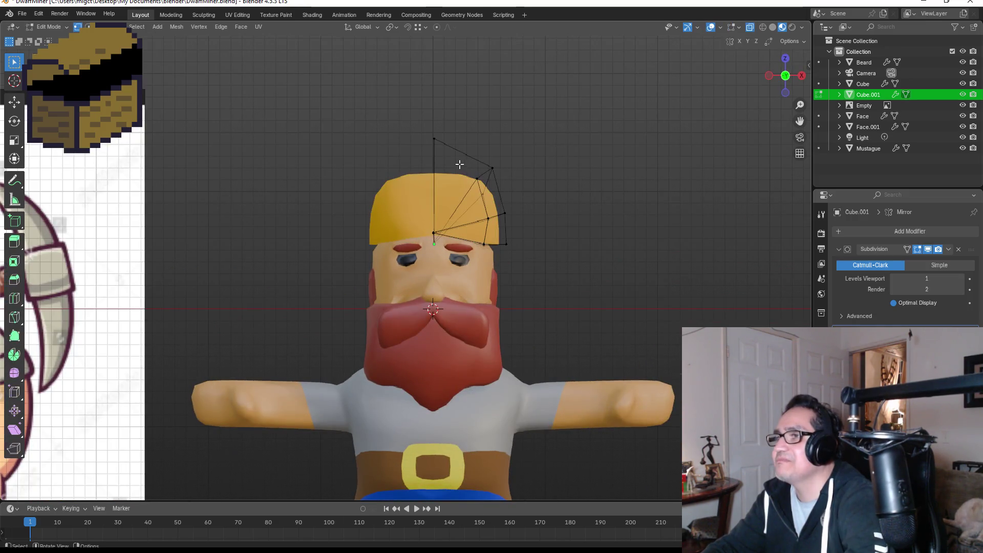
{"action": "middle_click_drag", "start_coordinate": [430, 195], "coordinate": [392, 182]}
{"action": "left_click_drag", "start_coordinate": [391, 180], "coordinate": [415, 212]}
{"action": "key", "text": "g"}
{"action": "left_click", "coordinate": [418, 208]}
{"action": "left_click_drag", "start_coordinate": [374, 141], "coordinate": [420, 153]}
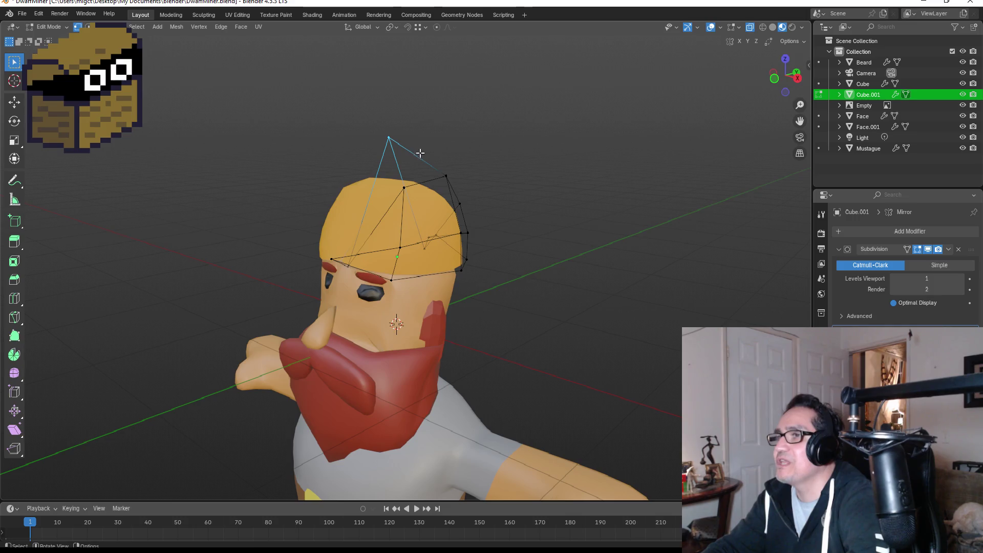
{"action": "left_click_drag", "start_coordinate": [353, 122], "coordinate": [423, 161]}
{"action": "key", "text": "g"}
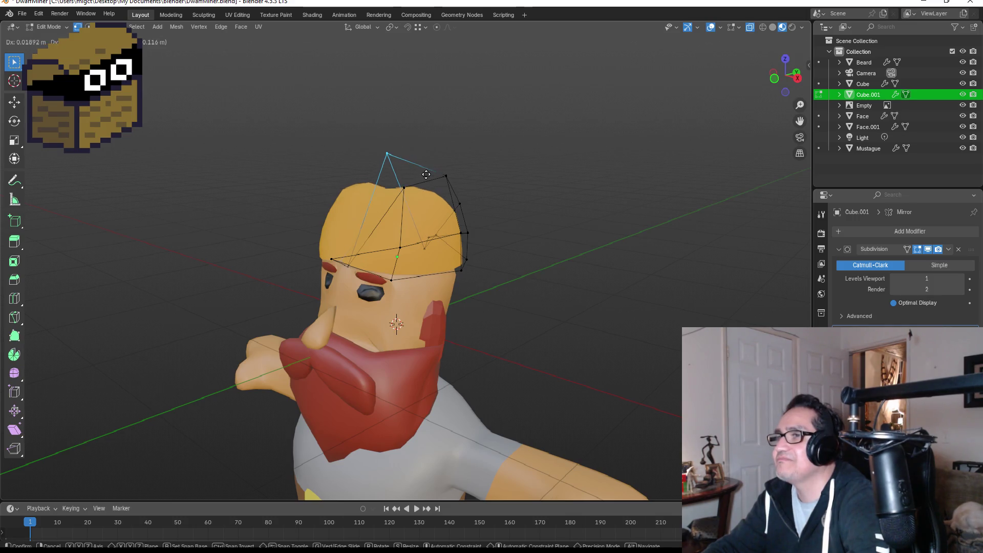
{"action": "left_click", "coordinate": [433, 154]}
- Return the hat to Object Mode and view the dwarf straight from the front
{"action": "middle_click_drag", "start_coordinate": [539, 178], "coordinate": [584, 184]}
{"action": "key", "text": "Tab"}
{"action": "mouse_move", "coordinate": [646, 228]}
{"action": "middle_mouse_down"}
{"action": "mouse_move", "coordinate": [613, 230]}
{"action": "mouse_move", "coordinate": [622, 224]}
{"action": "middle_mouse_up"}
{"action": "key", "text": "KP_1"}
{"action": "key", "text": "Tab"}
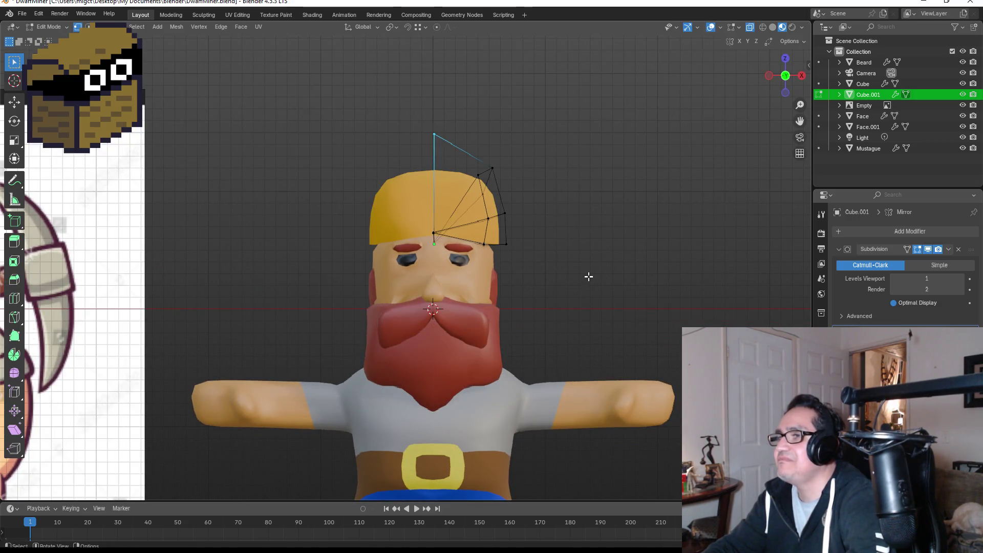
{"action": "key", "text": "Tab"}
{"action": "scroll", "coordinate": [593, 290], "scroll_direction": "down", "scroll_amount": 3}
- Deselect the cap and view the dwarf from the front beside the reference image
{"action": "left_click", "coordinate": [601, 281]}
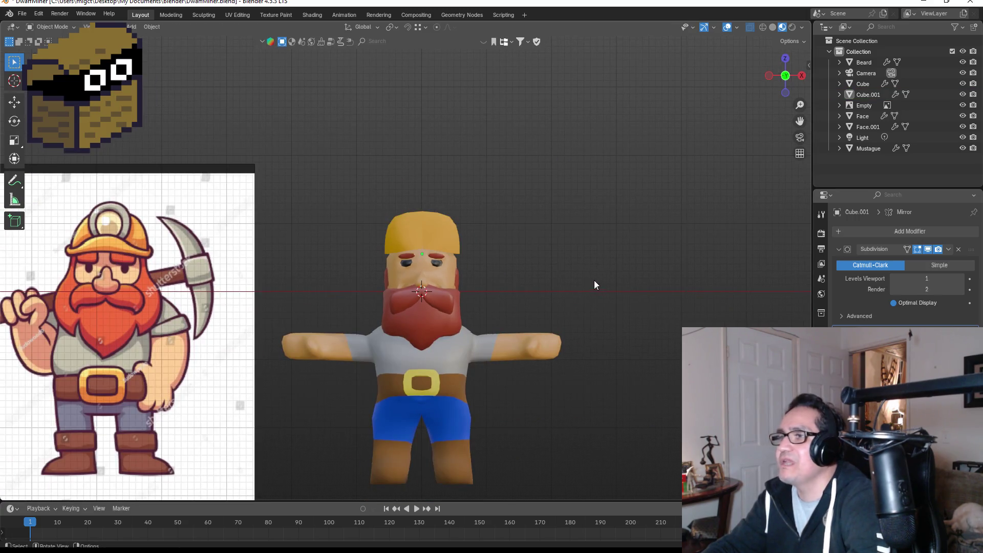
{"action": "scroll", "coordinate": [579, 279], "scroll_direction": "down", "scroll_amount": 2}
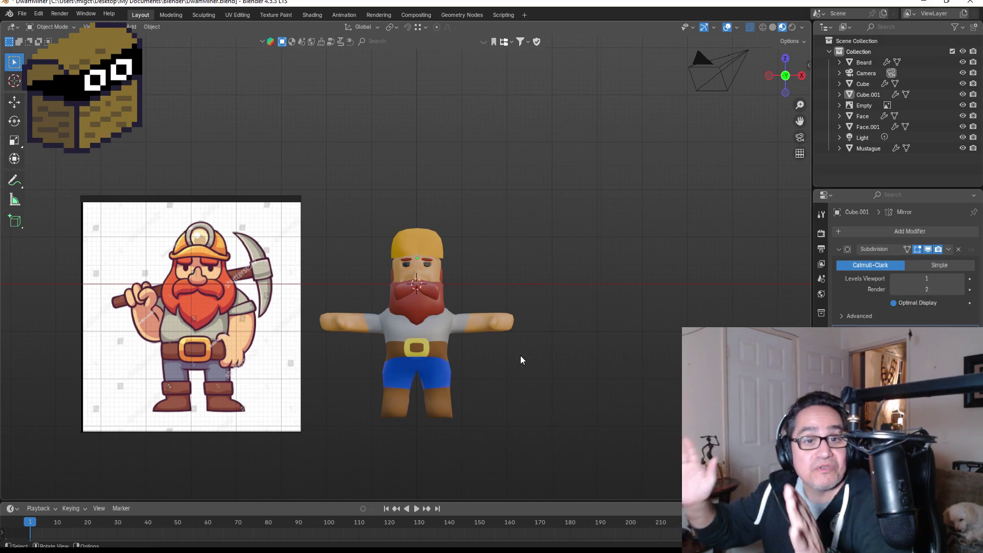
{"action": "scroll", "coordinate": [227, 387], "scroll_direction": "down", "scroll_amount": 1}
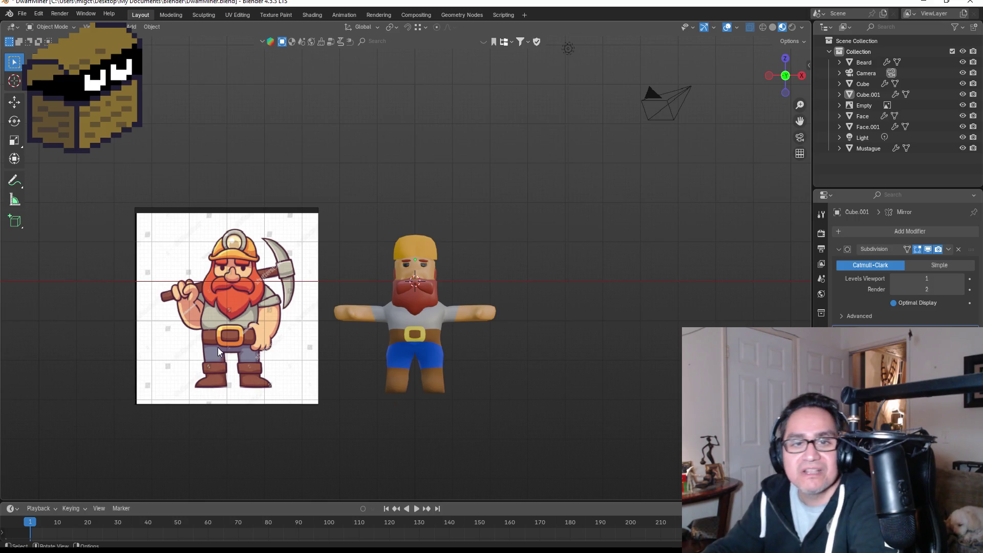
{"action": "mouse_move", "coordinate": [214, 355]}
{"action": "middle_mouse_down"}
{"action": "mouse_move", "coordinate": [204, 349]}
{"action": "mouse_move", "coordinate": [444, 290]}
{"action": "middle_mouse_up"}
{"action": "key", "text": "KP_1"}
{"action": "scroll", "coordinate": [514, 287], "scroll_direction": "up", "scroll_amount": 3}
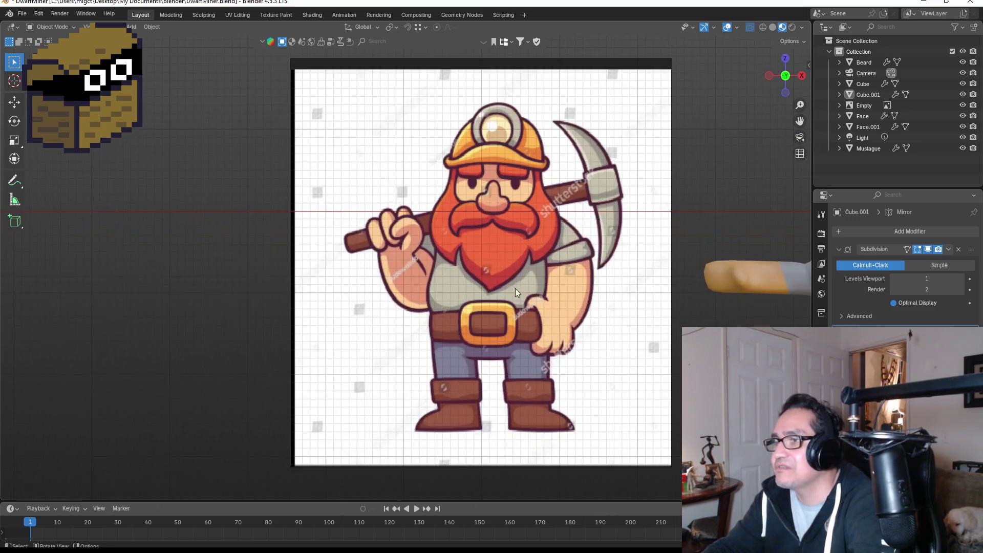
{"action": "scroll", "coordinate": [600, 311], "scroll_direction": "down", "scroll_amount": 3}
- Pan and orbit to a three-quarter view of the whole dwarf, then open the File menu
{"action": "middle_click_drag", "start_coordinate": [745, 283], "coordinate": [447, 287], "text": "shift"}
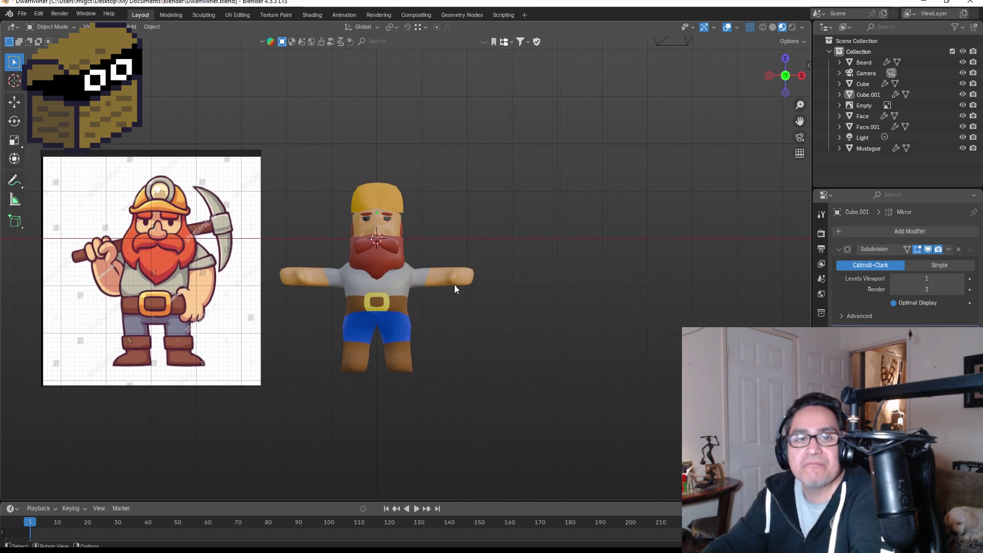
{"action": "scroll", "coordinate": [474, 294], "scroll_direction": "up", "scroll_amount": 2}
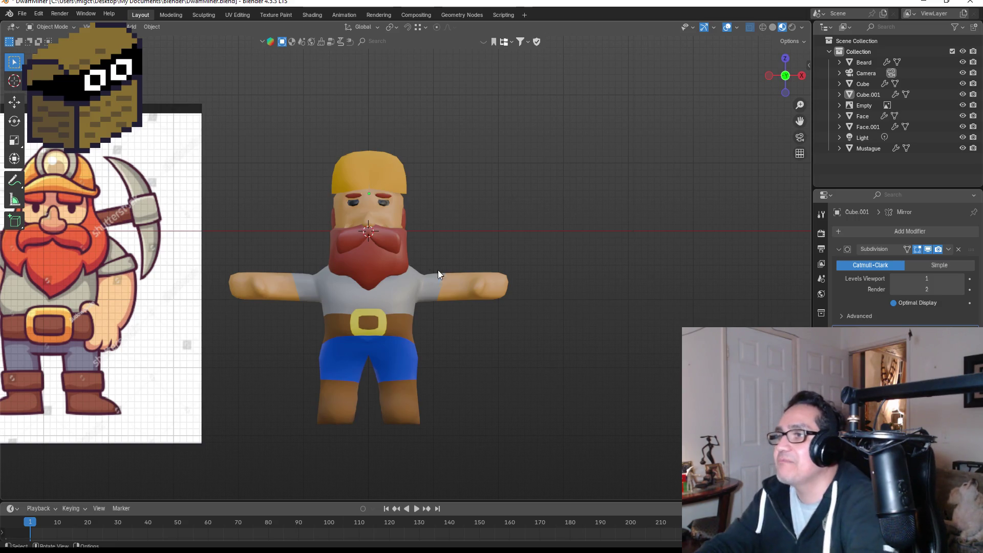
{"action": "scroll", "coordinate": [423, 243], "scroll_direction": "up", "scroll_amount": 3}
{"action": "scroll", "coordinate": [402, 293], "scroll_direction": "down", "scroll_amount": 1}
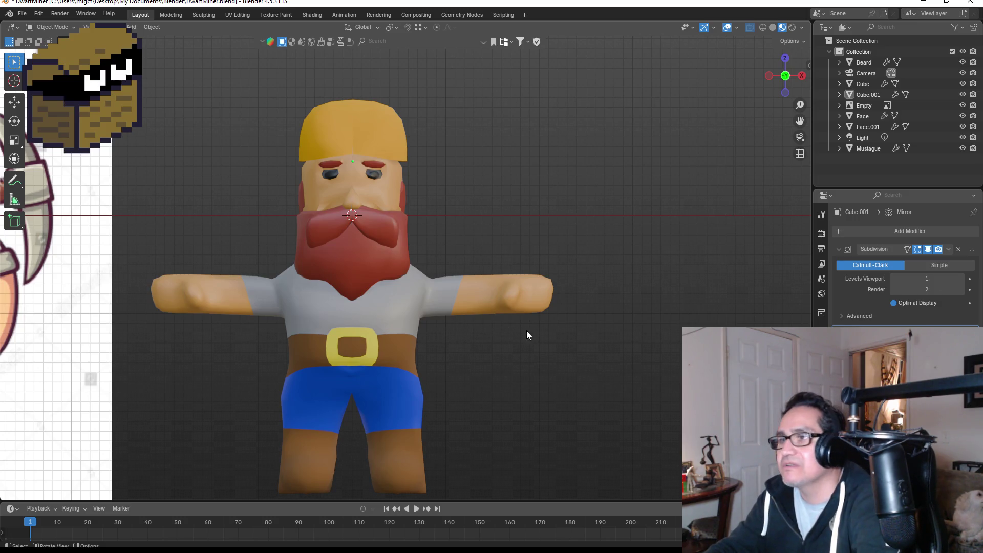
{"action": "mouse_move", "coordinate": [587, 319]}
{"action": "middle_mouse_down"}
{"action": "mouse_move", "coordinate": [560, 303]}
{"action": "mouse_move", "coordinate": [494, 315]}
{"action": "mouse_move", "coordinate": [649, 291]}
{"action": "mouse_move", "coordinate": [459, 311]}
{"action": "middle_mouse_up"}
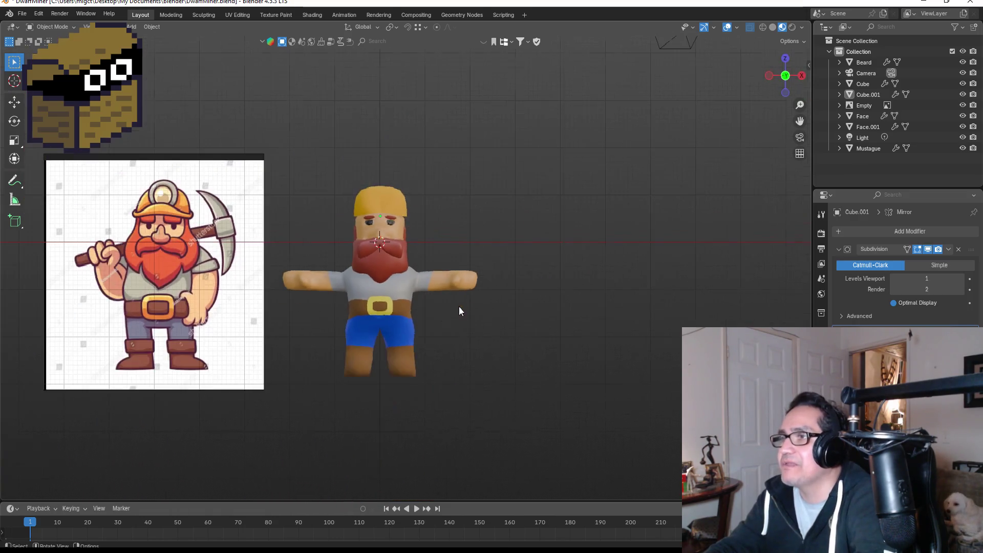
{"action": "left_click", "coordinate": [22, 13]}
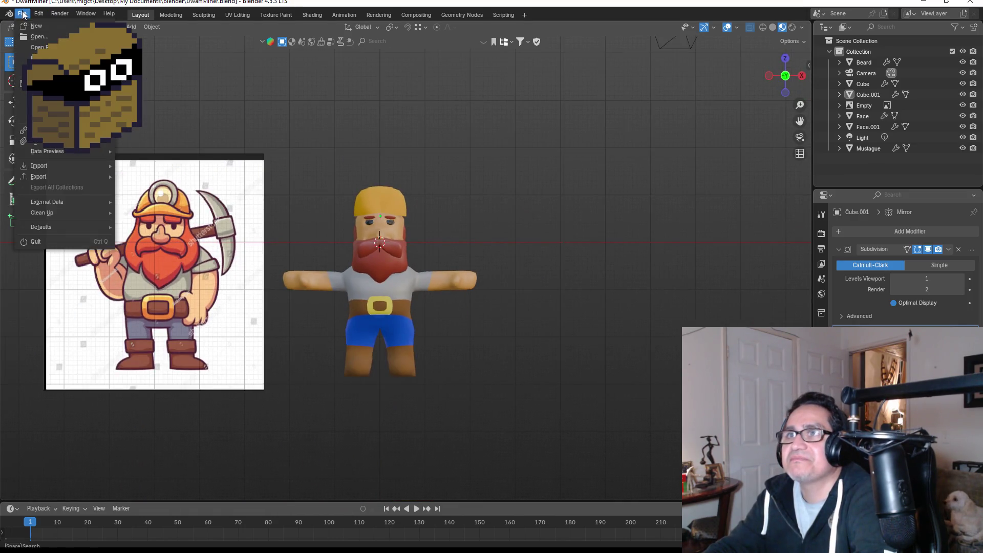
- Save DwarfMiner.blend, then zoom in on the head and select the Face object
{"action": "left_click", "coordinate": [31, 83]}
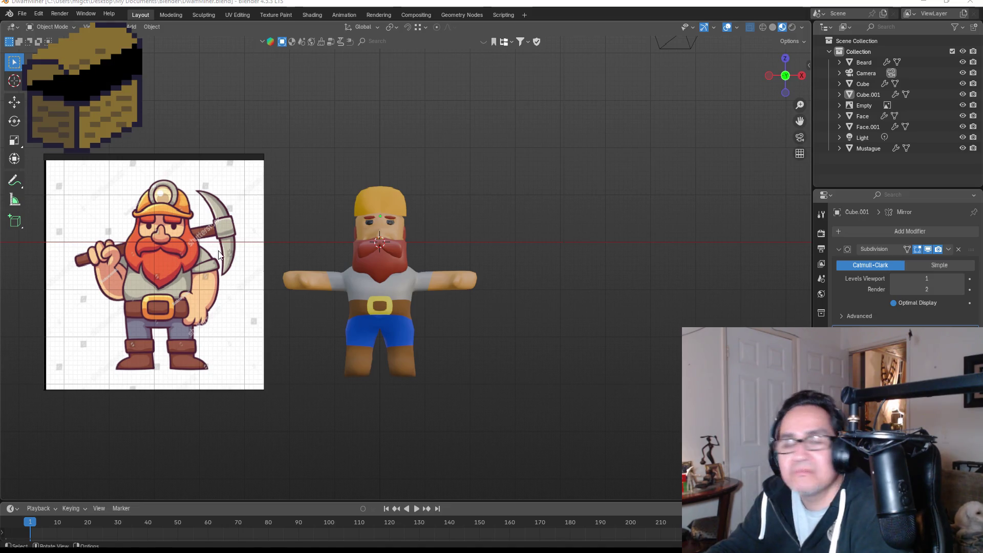
{"action": "scroll", "coordinate": [395, 264], "scroll_direction": "up", "scroll_amount": 2}
{"action": "mouse_move", "coordinate": [551, 234]}
{"action": "middle_mouse_down"}
{"action": "mouse_move", "coordinate": [456, 245]}
{"action": "mouse_move", "coordinate": [597, 241]}
{"action": "mouse_move", "coordinate": [570, 252]}
{"action": "middle_mouse_up"}
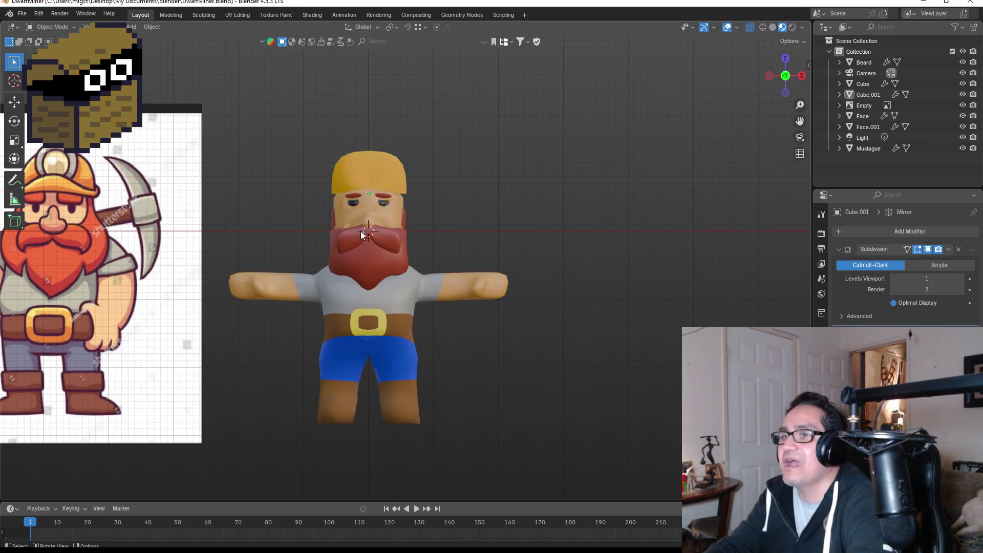
{"action": "scroll", "coordinate": [364, 195], "scroll_direction": "up", "scroll_amount": 3}
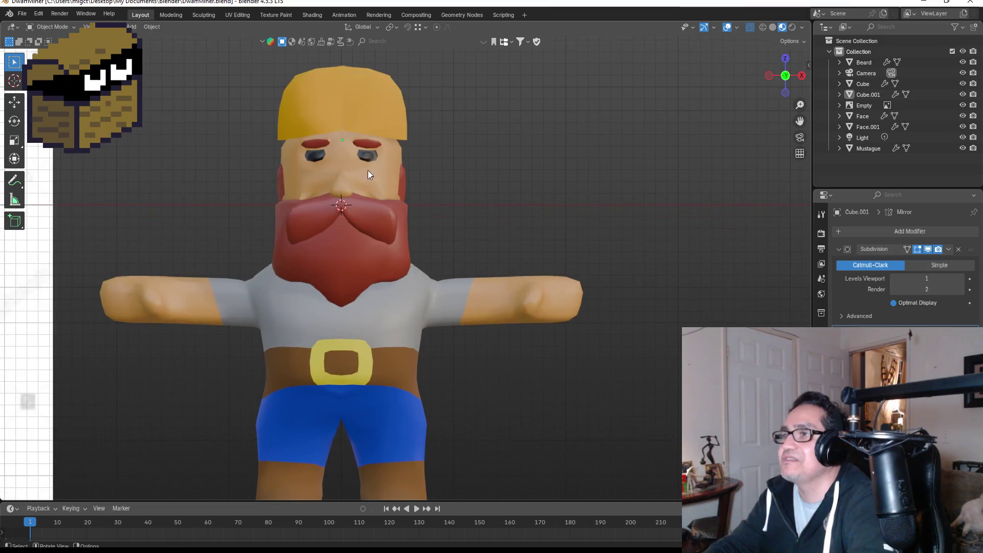
{"action": "left_click", "coordinate": [397, 164]}
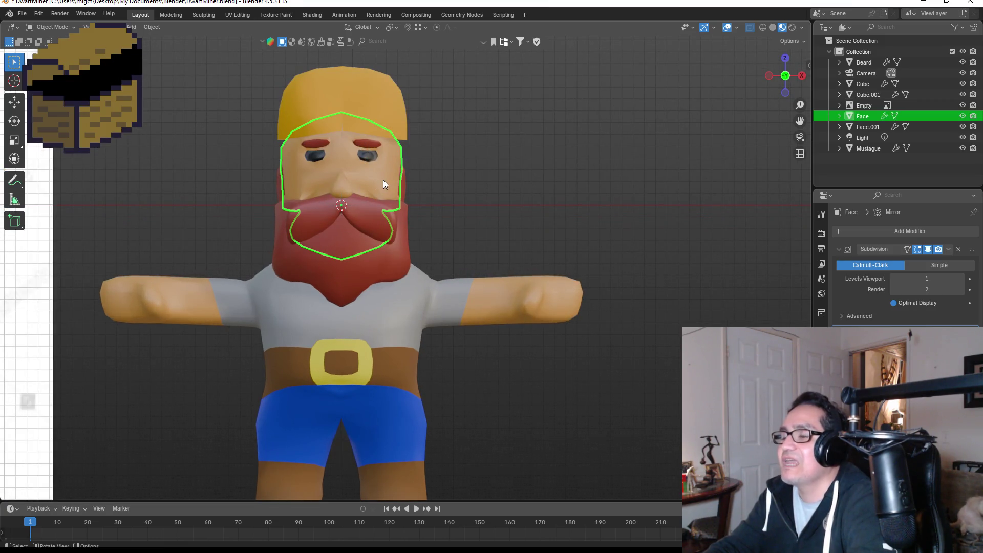
- In Face Edit Mode, shift the right-eyebrow edge outward and start moving the upper-left eyebrow edge
{"action": "key", "text": "Tab"}
{"action": "scroll", "coordinate": [368, 118], "scroll_direction": "up", "scroll_amount": 2}
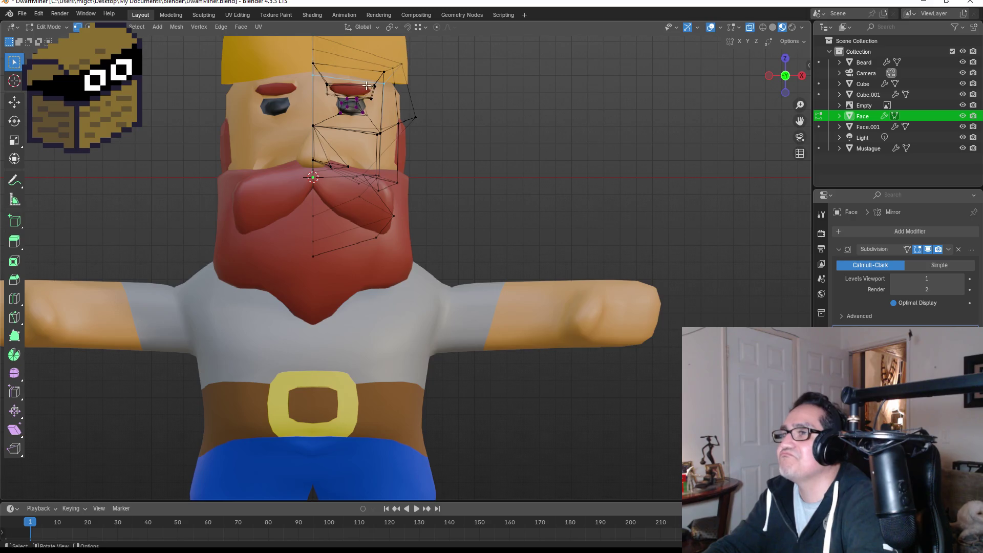
{"action": "left_click", "coordinate": [383, 102]}
{"action": "key", "text": "g"}
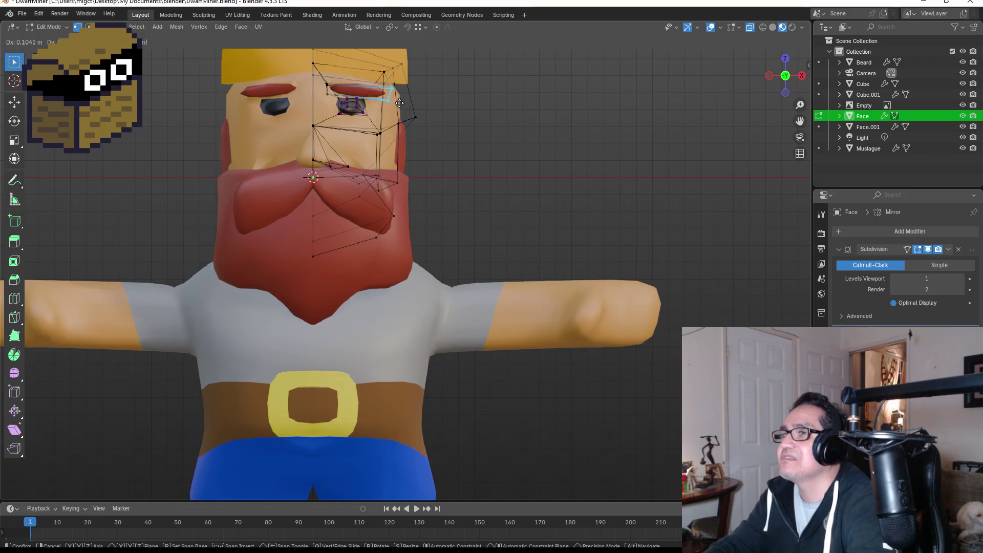
{"action": "left_click", "coordinate": [398, 102]}
{"action": "left_click", "coordinate": [340, 88]}
{"action": "key", "text": "g"}
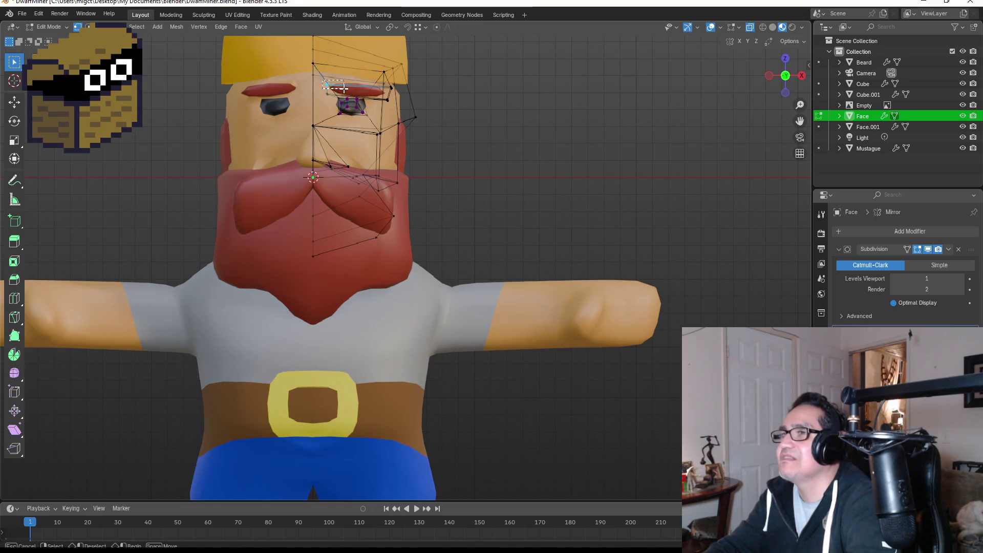